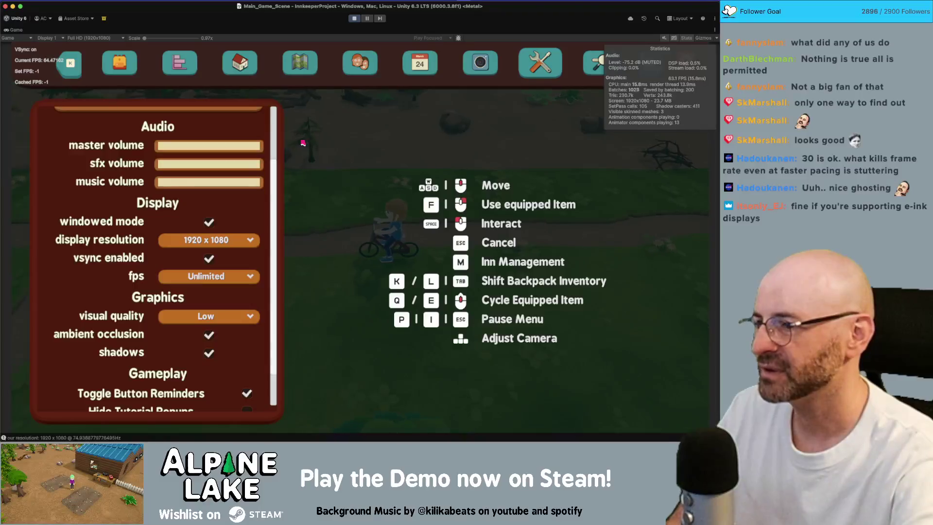
Close the game's pause menu and restore the full editor layout
key(Escape)
key(Escape)
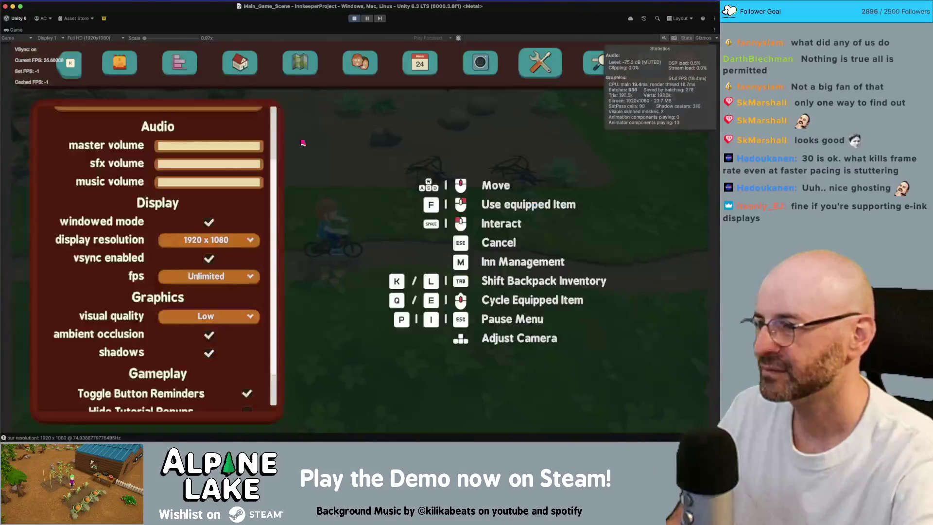
key(Escape)
double_click(21, 31)
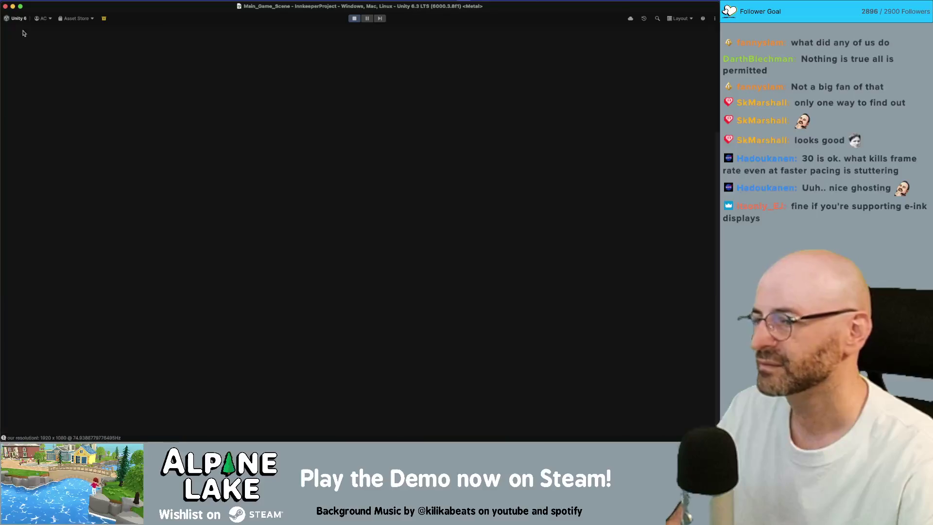
Enable the Depth Of Field override, set Aperture to 21, and maximize the Game view
scroll(598, 299, down, 1)
click(514, 129)
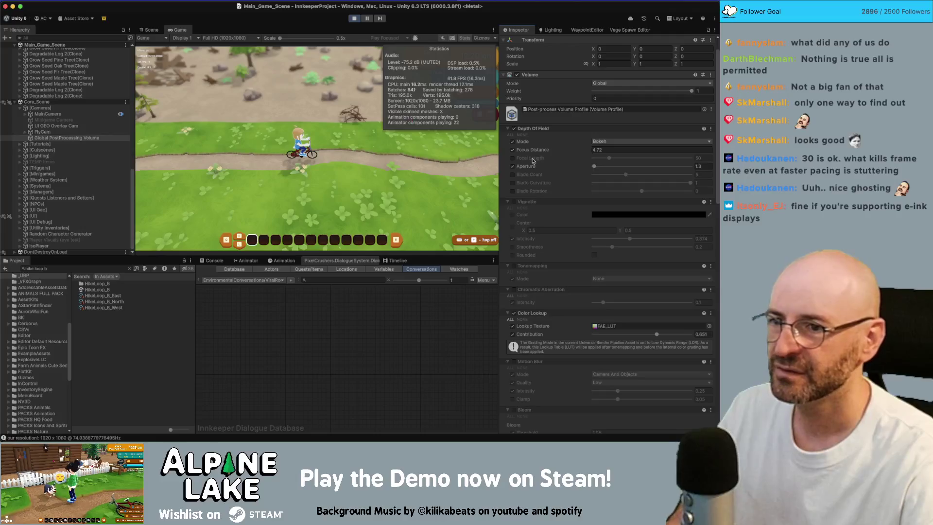
click(709, 166)
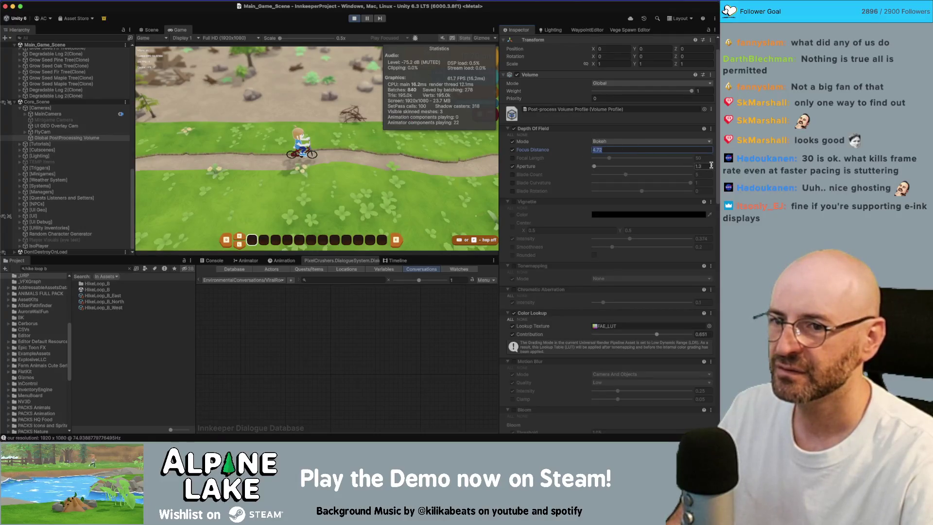
text(3)
key(BackSpace)
text(1)
key(BackSpace)
text(2)
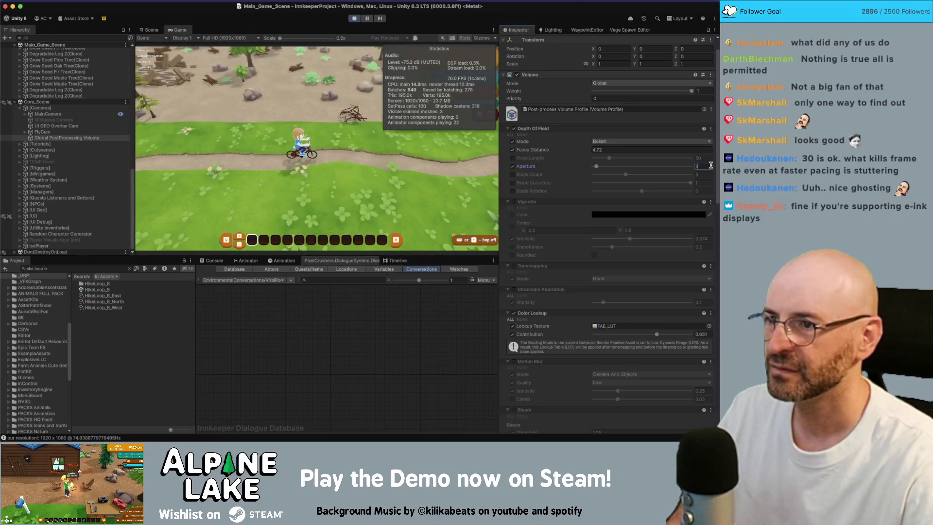
text(1.7)
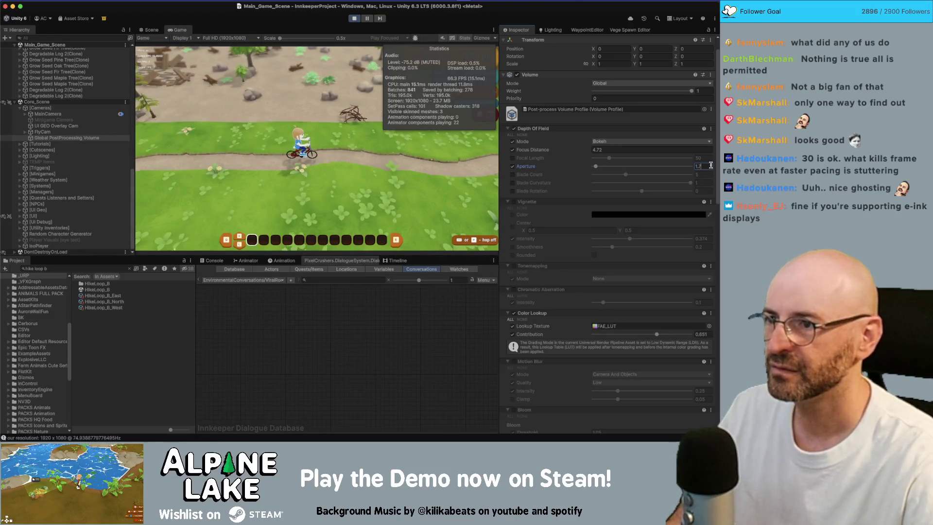
double_click(180, 30)
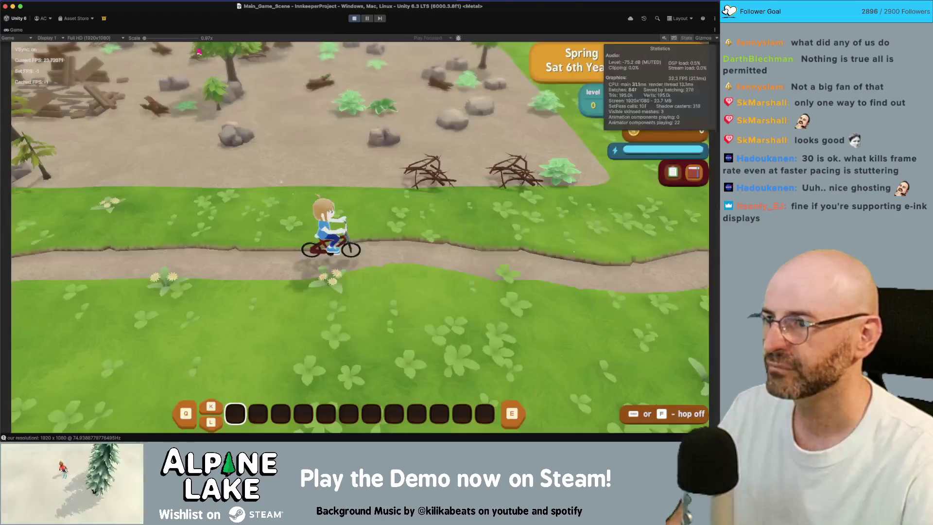
key(space)
key(d)
key(space)
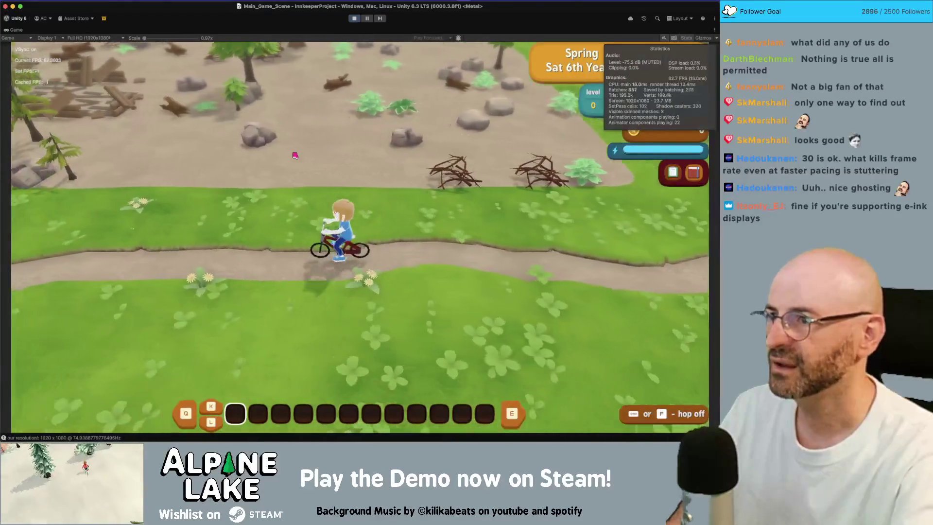
key(w)
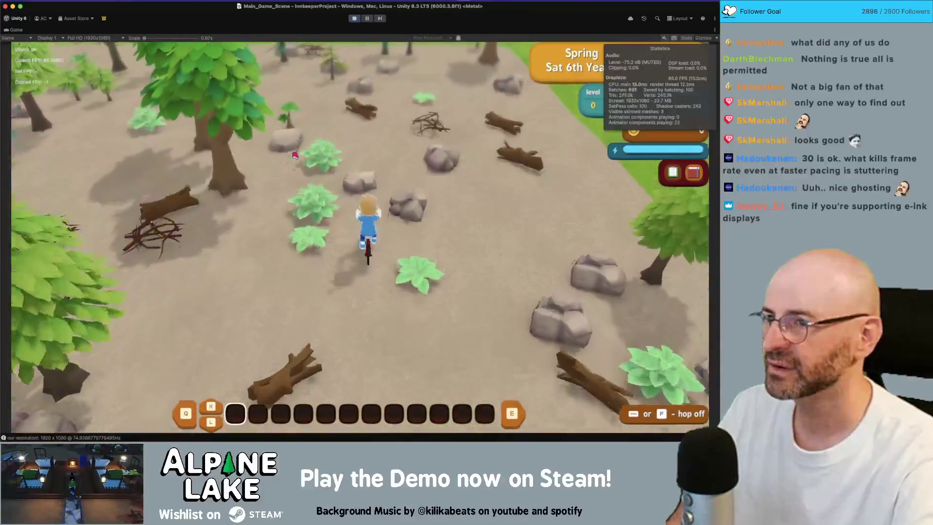
key(d)
key(w)
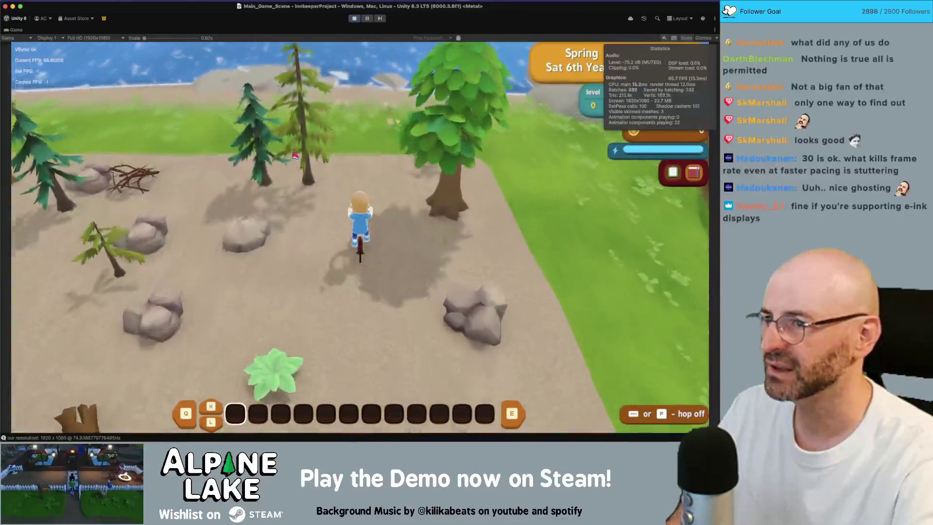
key(s)
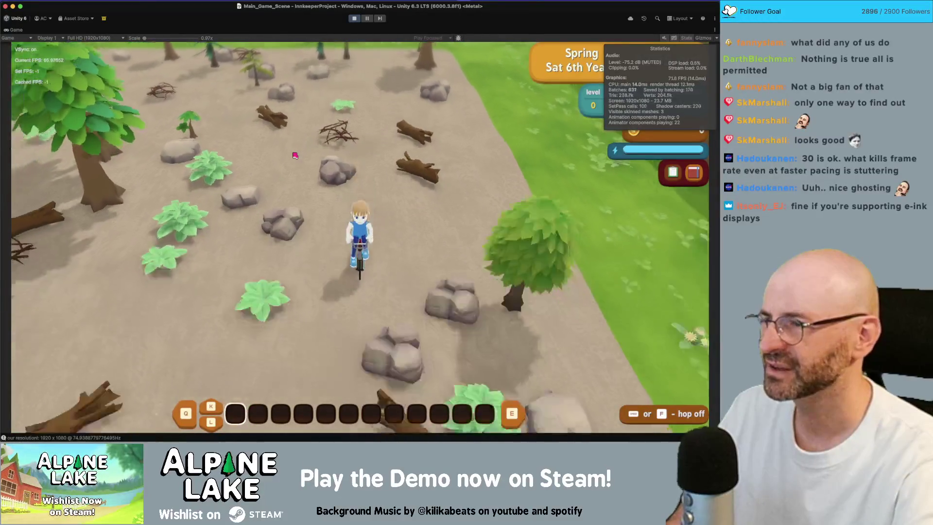
key(a)
key(w)
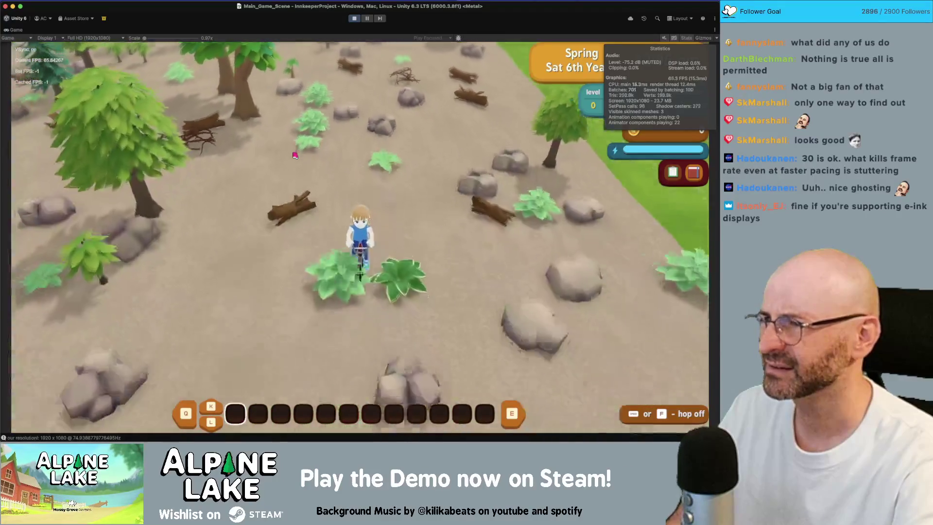
key(s)
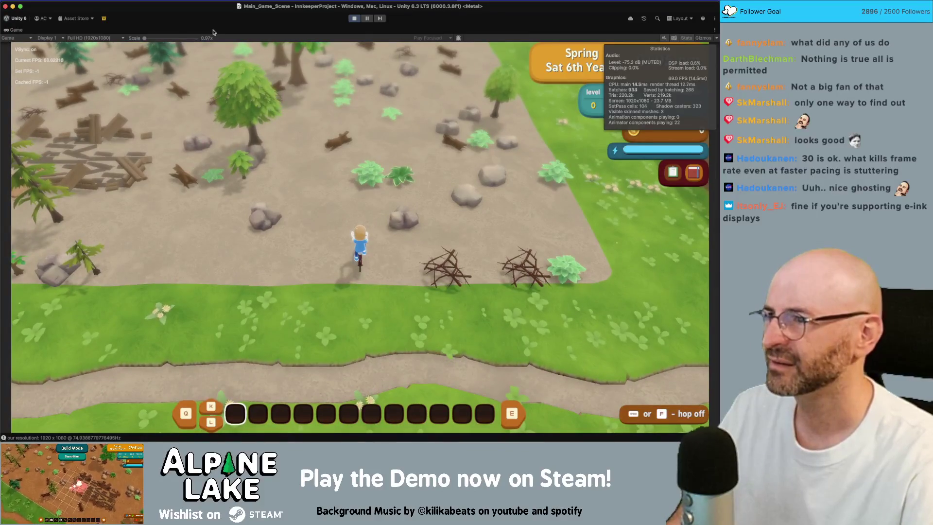
scroll(359, 145, up, 5)
key(a)
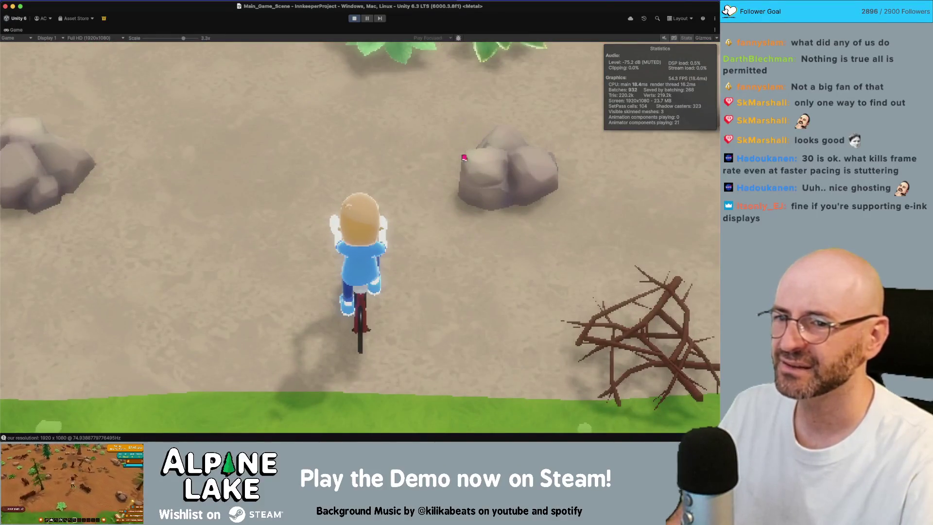
key(w)
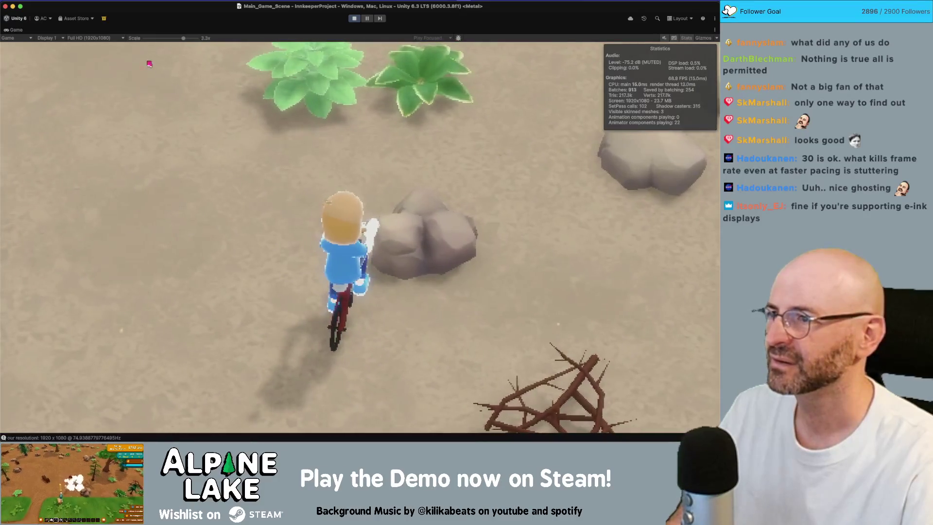
scroll(148, 60, down, 5)
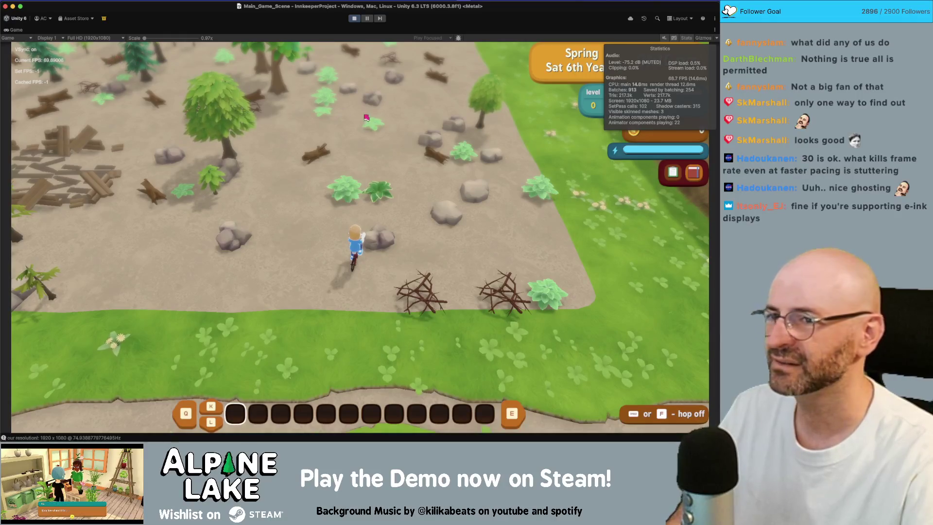
double_click(21, 30)
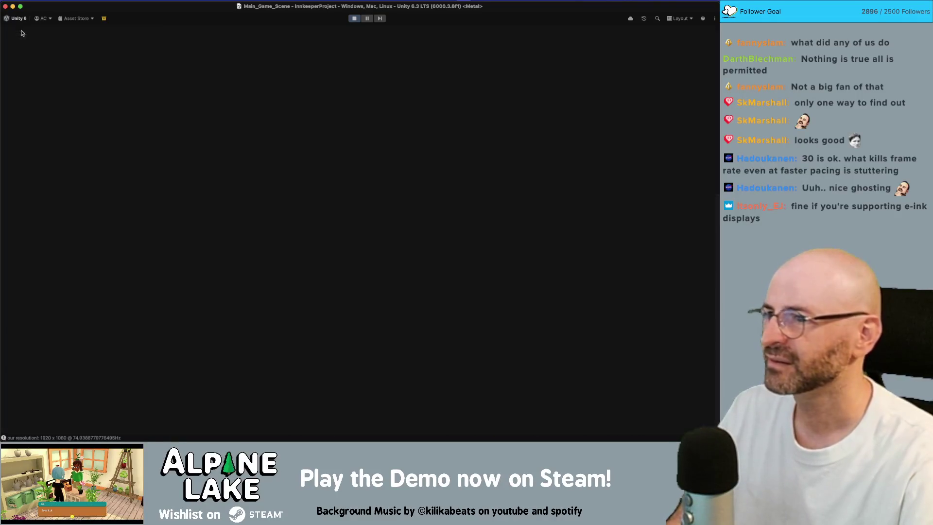
Switch the Depth Of Field mode from Bokeh to Gaussian and maximize the Game view
click(603, 164)
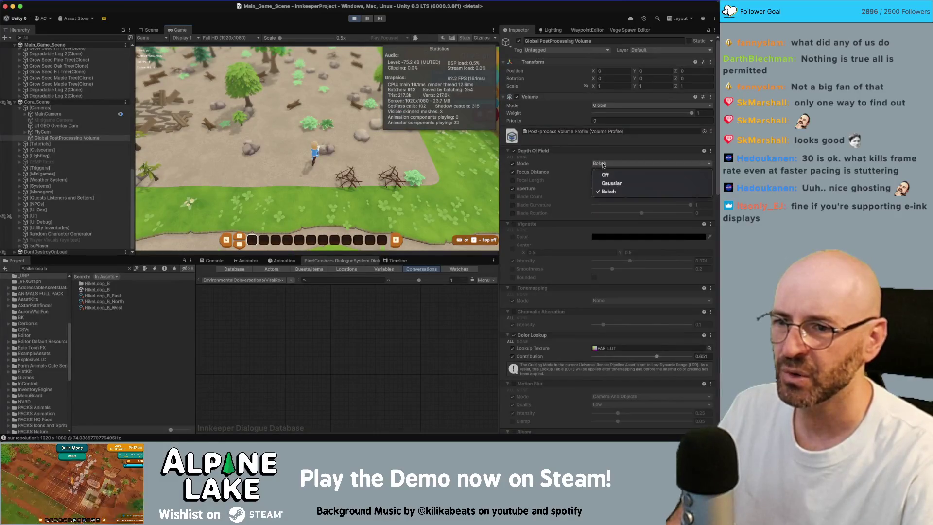
click(608, 183)
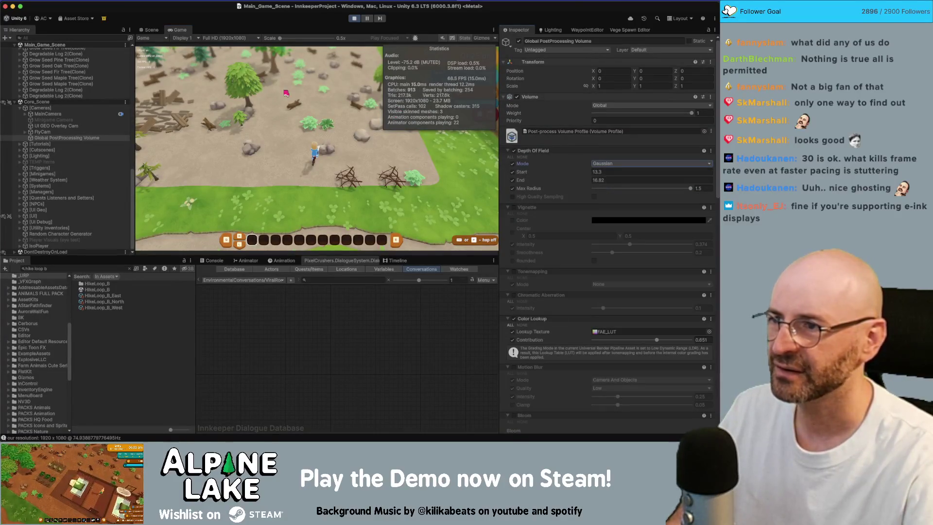
double_click(178, 30)
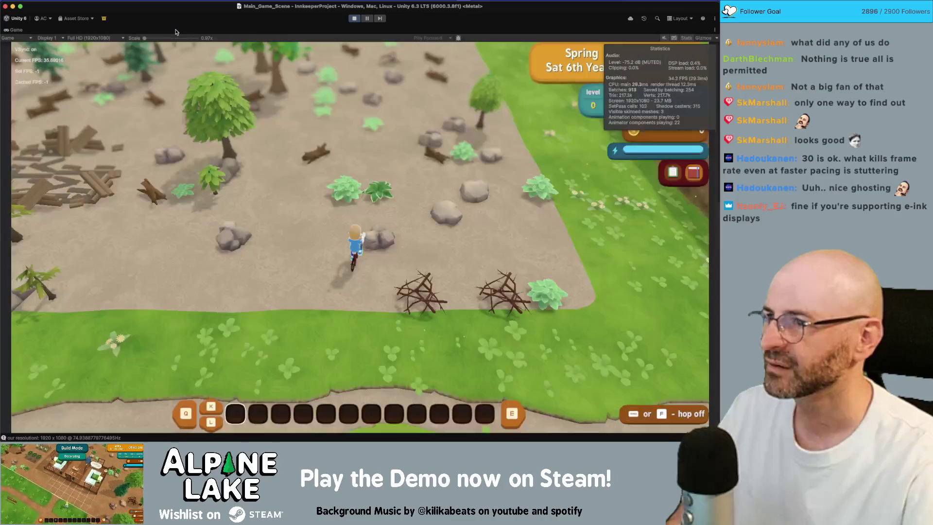
Ride the bike around the farm paths to judge the Gaussian blur, then restore the editor layout
key(s)
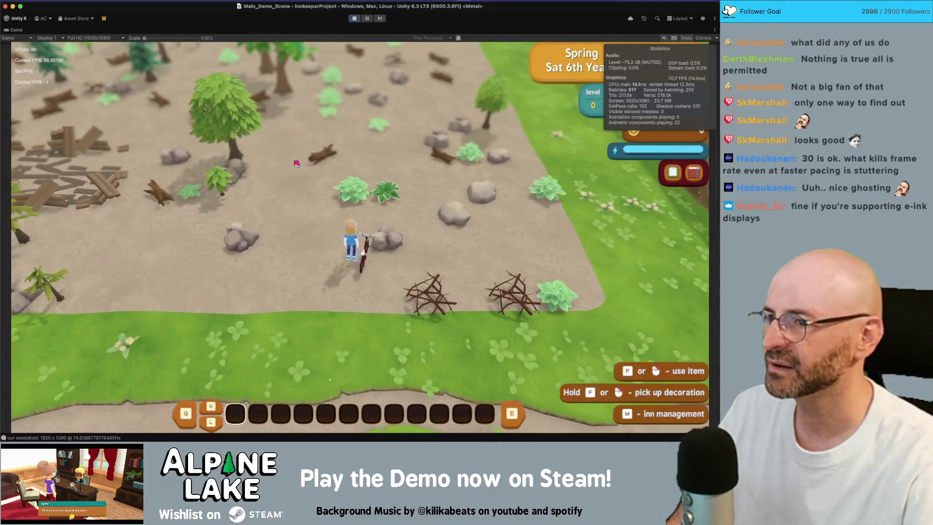
key(s)
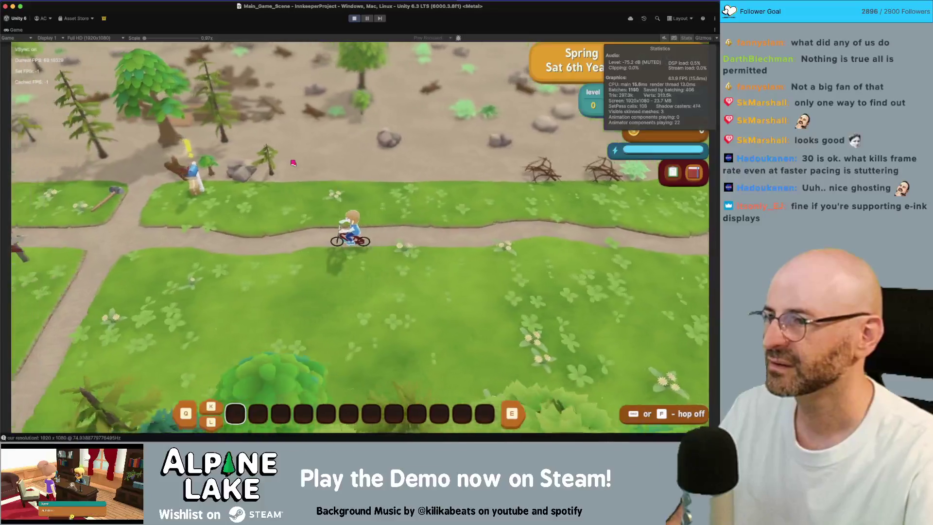
key(w)
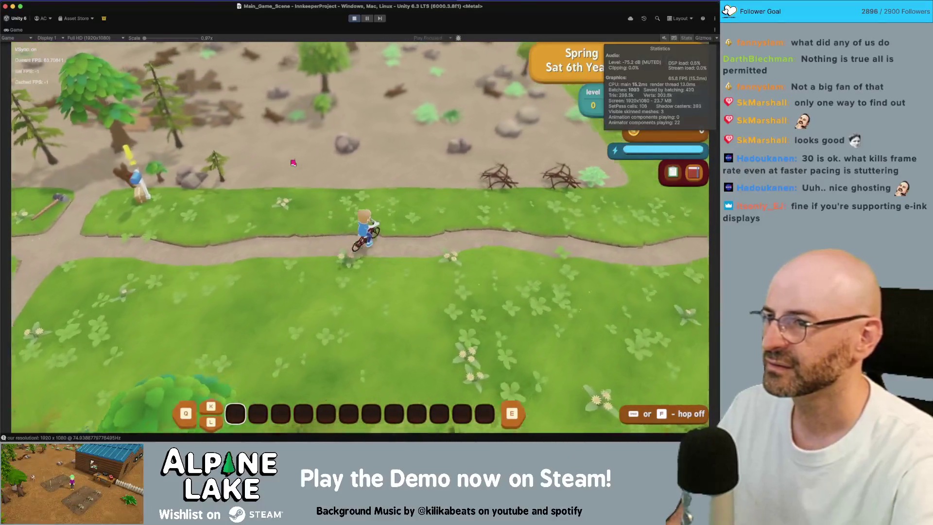
key(d)
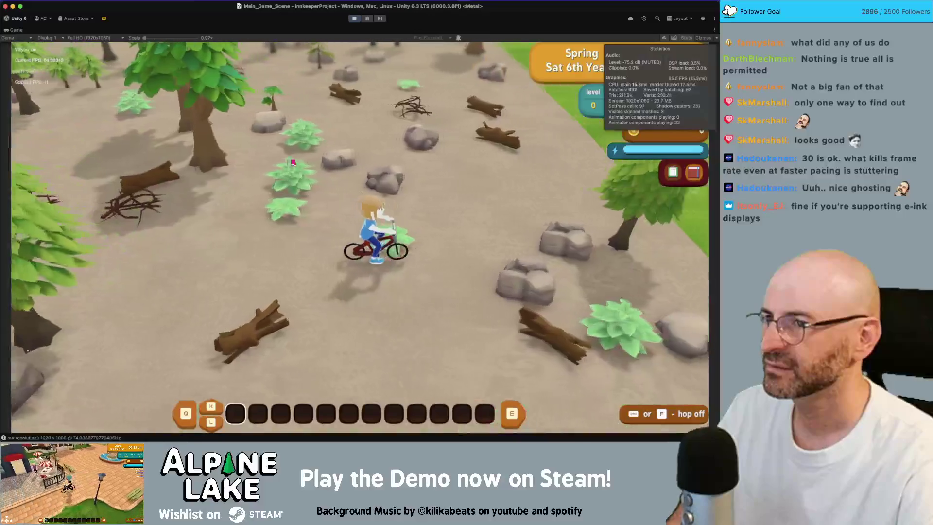
key(s)
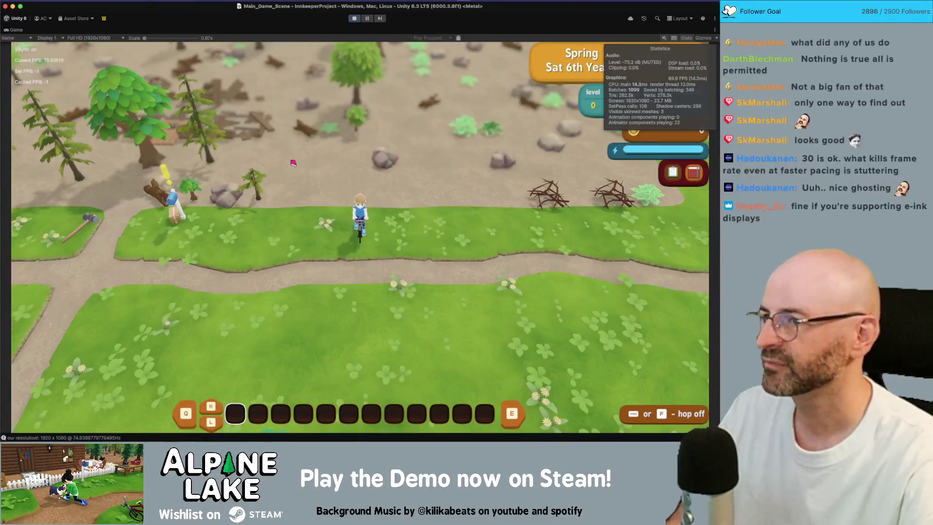
key(w)
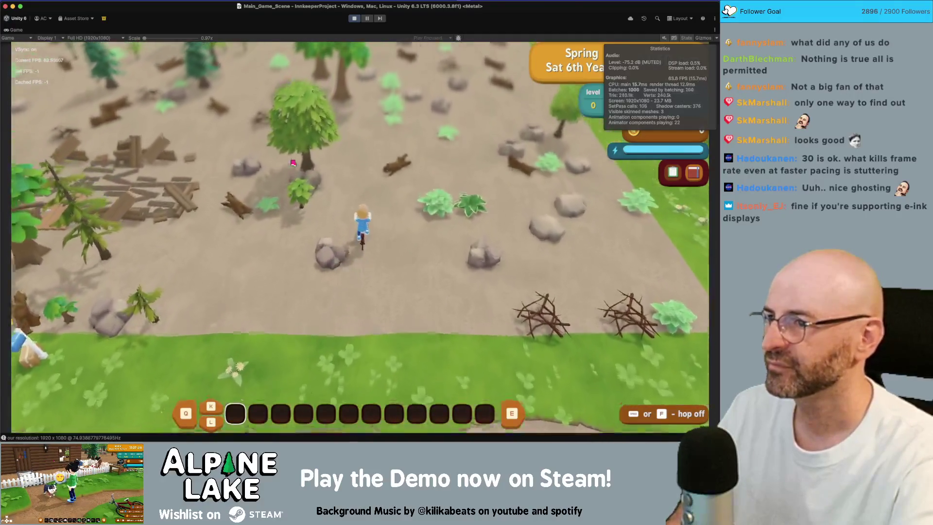
key(s)
key(a)
key(s)
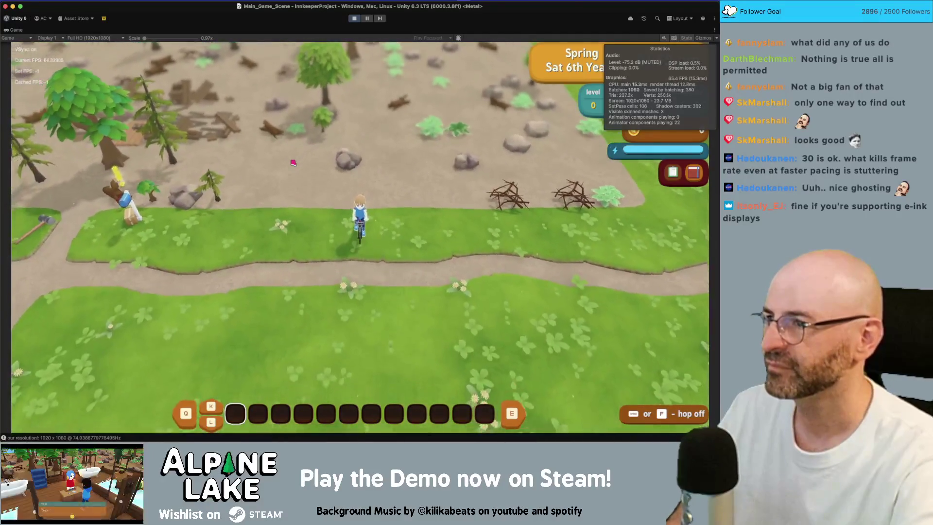
double_click(17, 31)
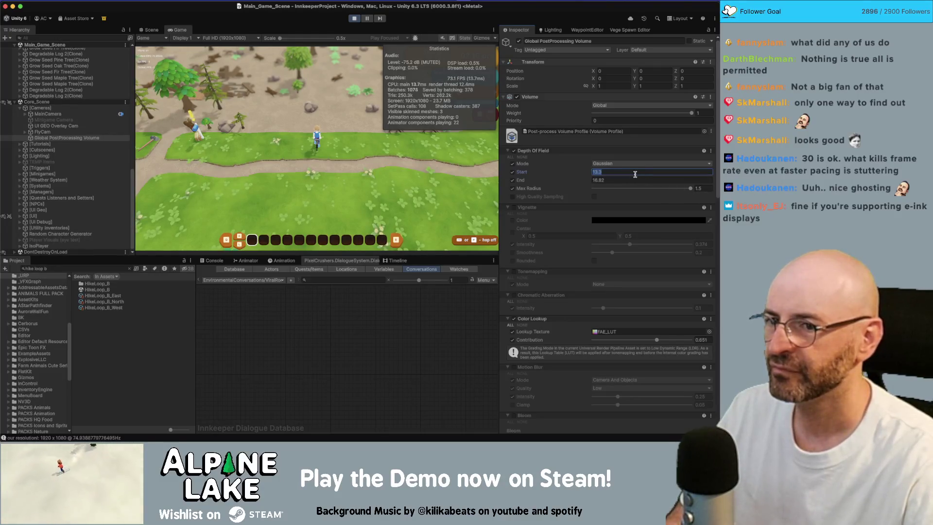
Lower Max Radius to about 1.176 and set the depth-of-field End distance to 17.08
click(690, 189)
drag(717, 190, 659, 191)
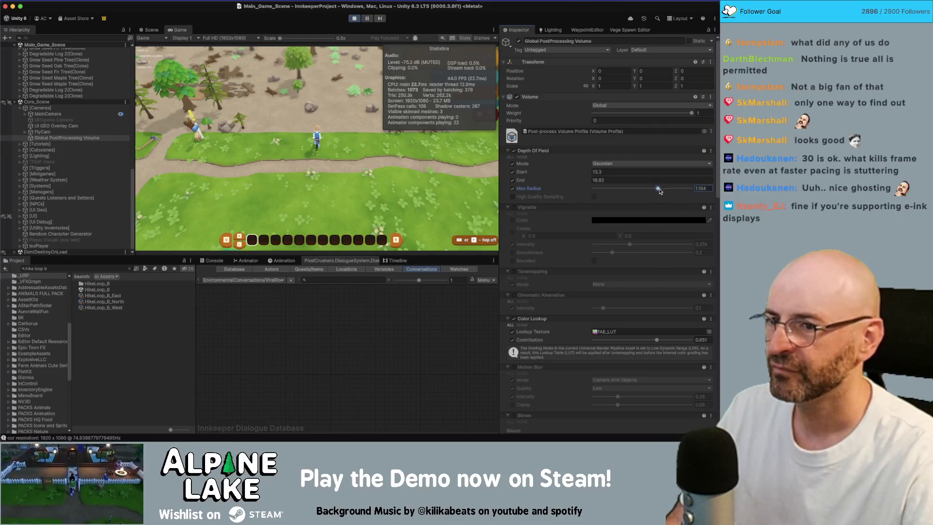
click(587, 181)
text(.08)
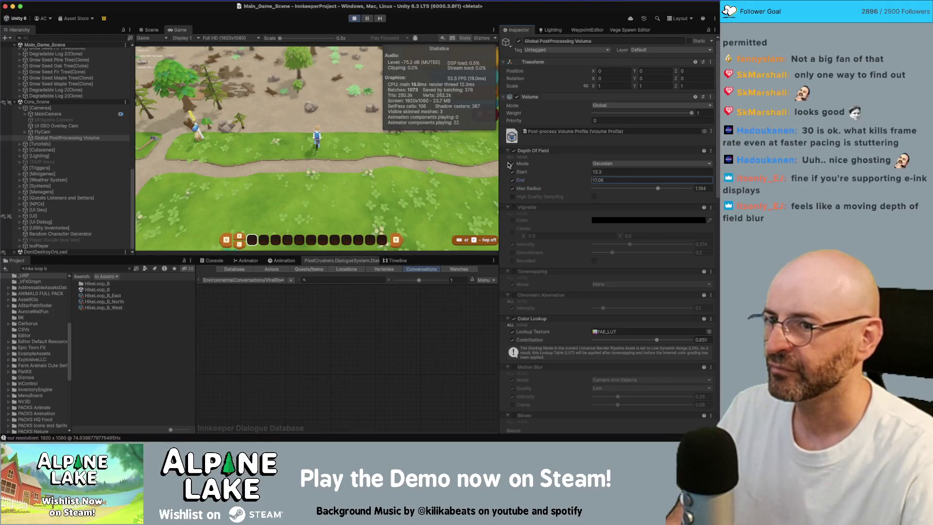
key(Return)
Glance at the Scene view, turn off Stats in the Game view, and maximize it
click(150, 30)
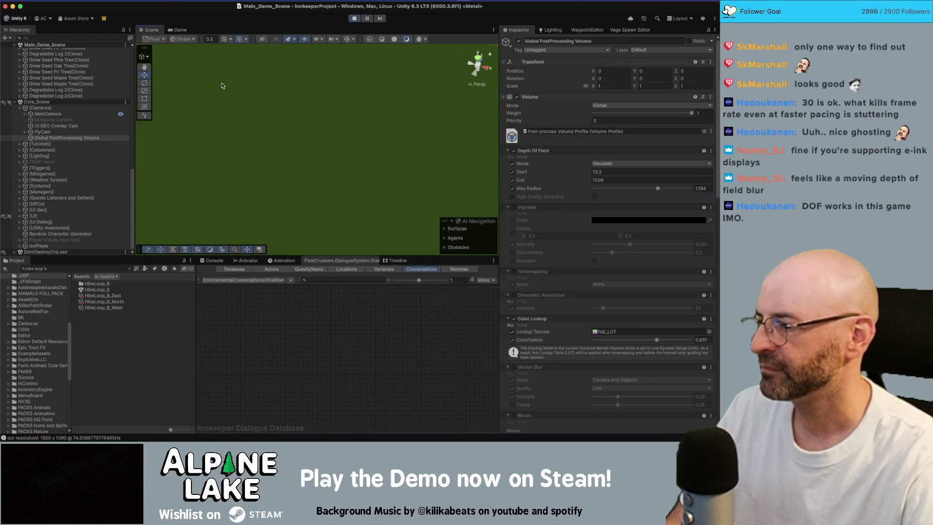
click(186, 30)
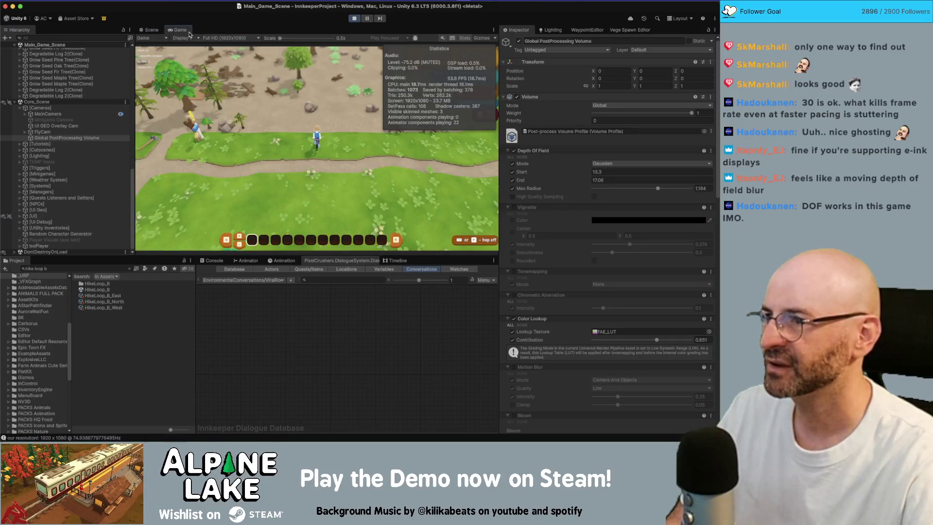
click(465, 38)
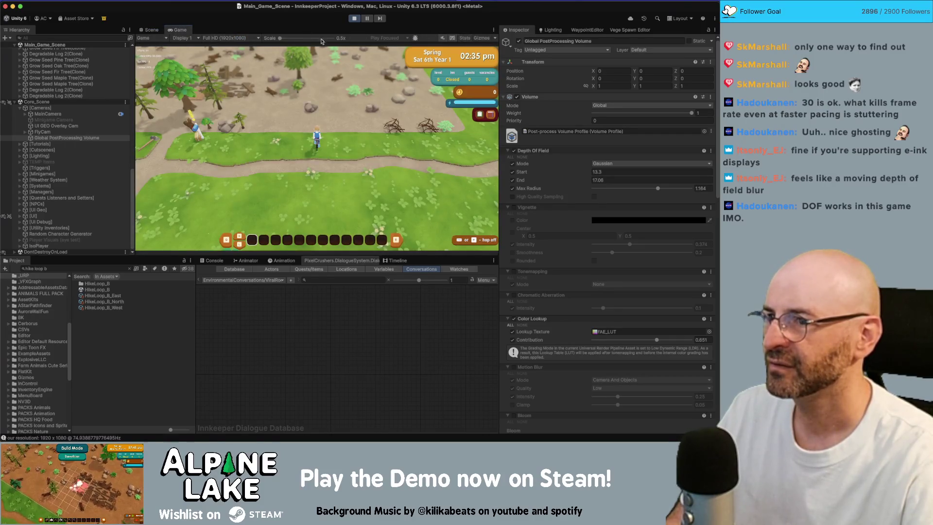
double_click(186, 31)
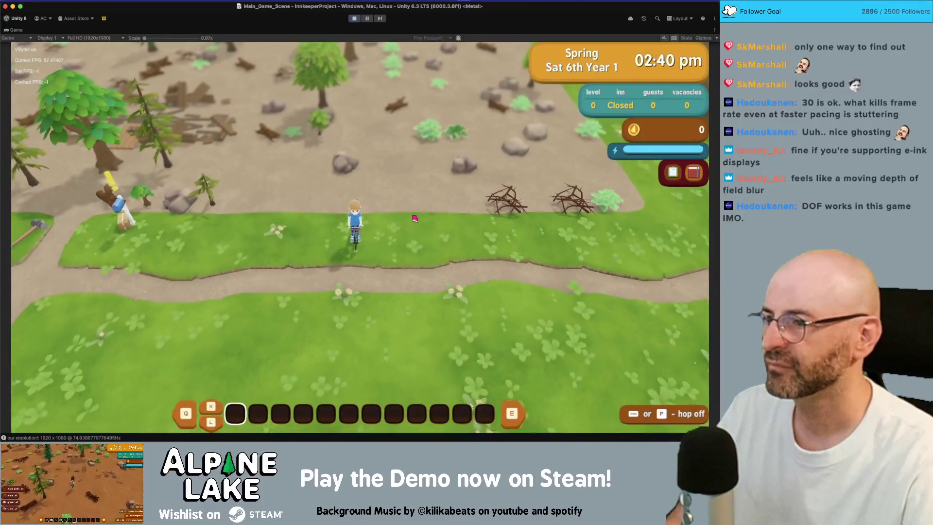
Ride the cyclist up the forest track, across the bridge and past the park sign
key(w)
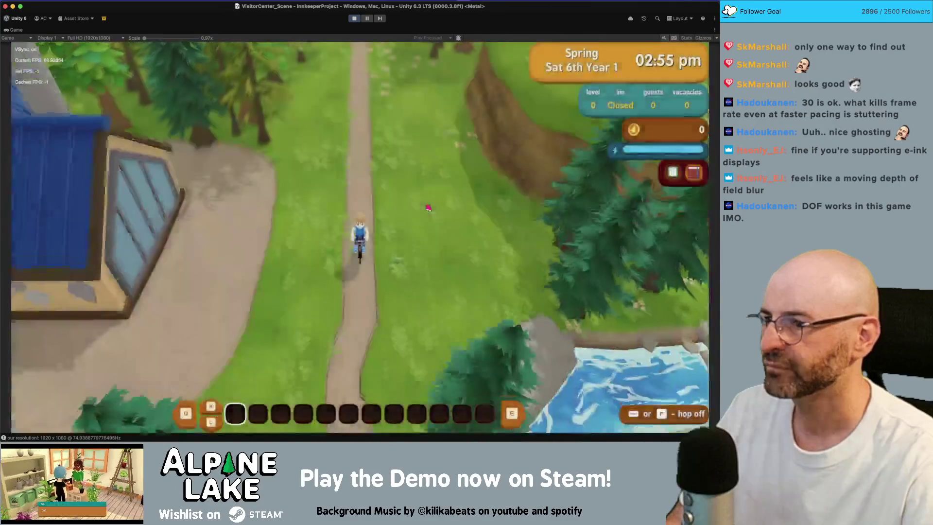
key(d)
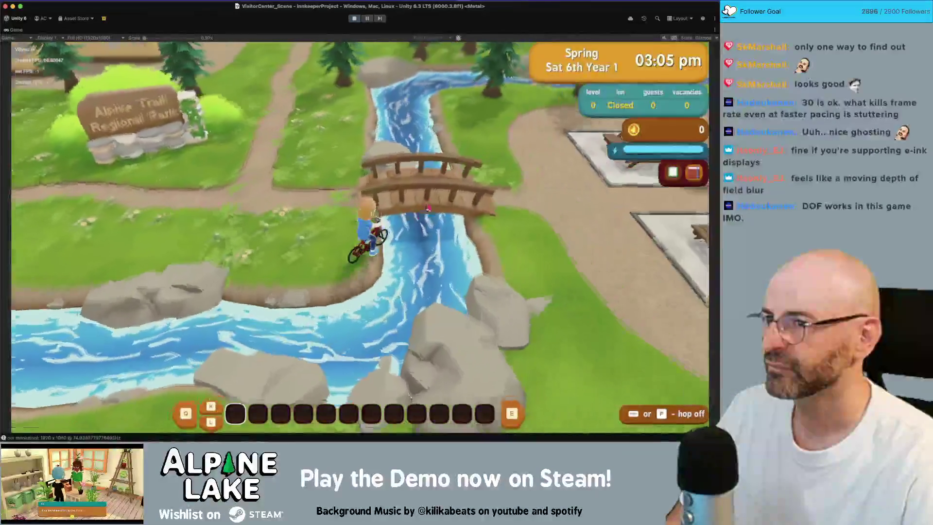
key(d)
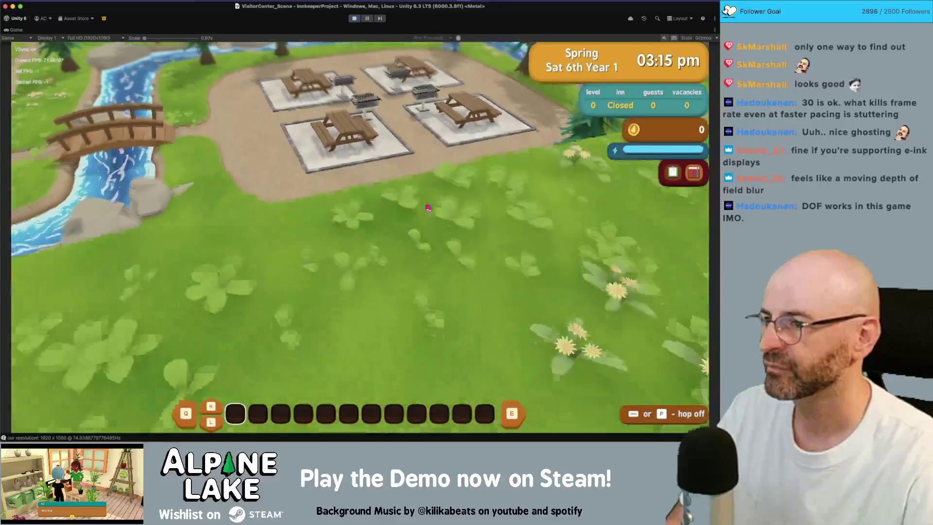
key(a)
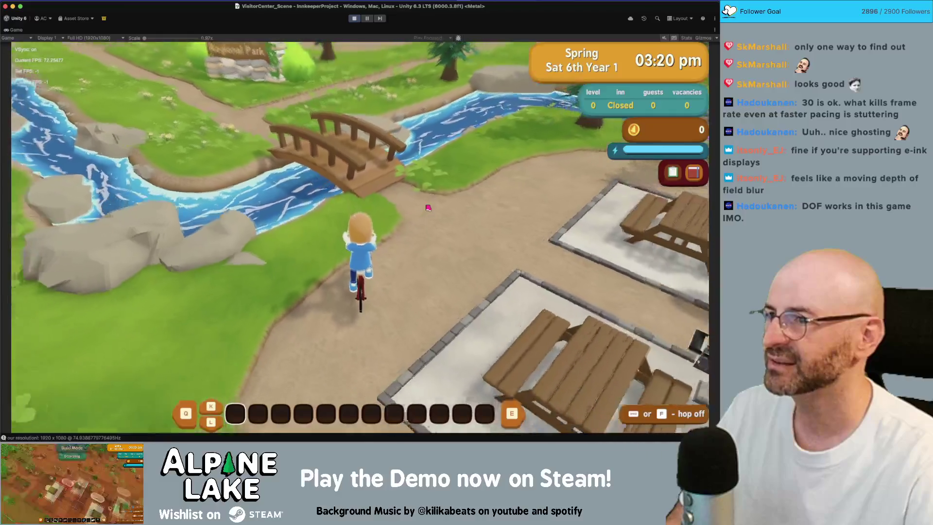
key(d)
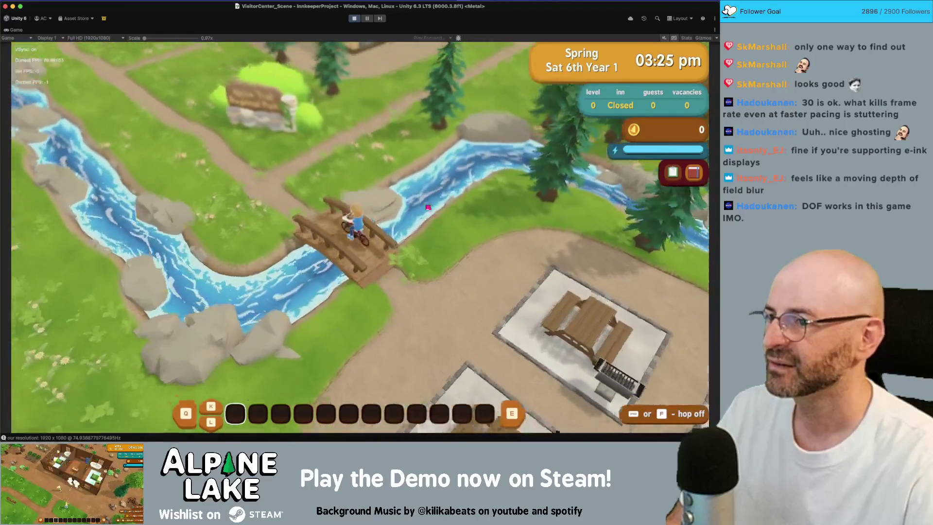
key(a)
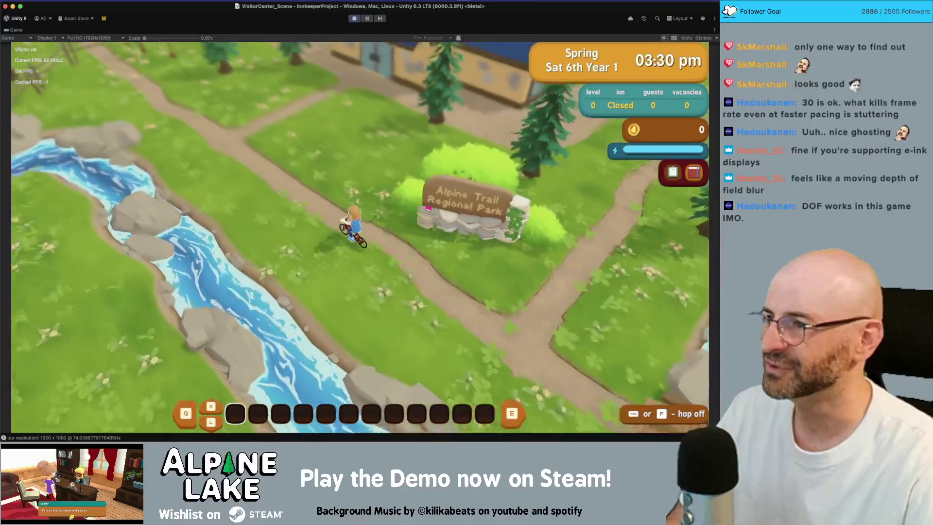
key(a)
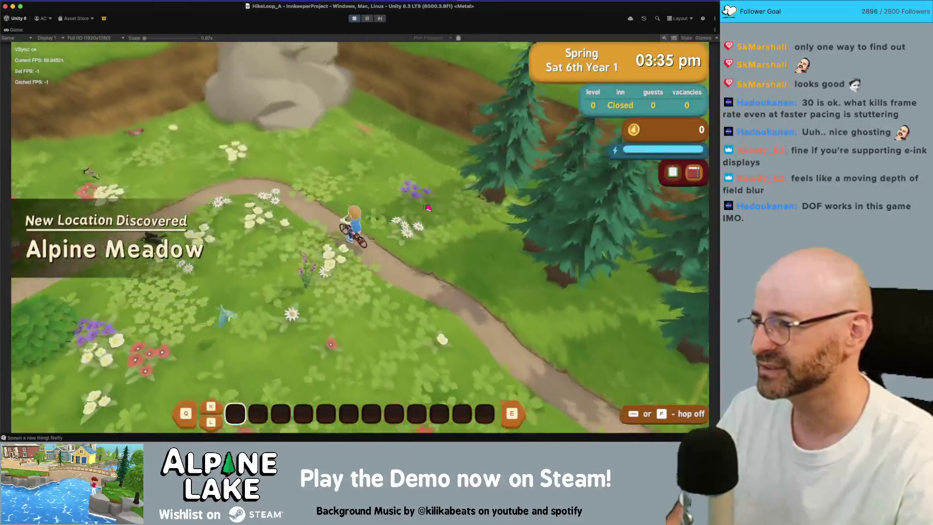
key(w)
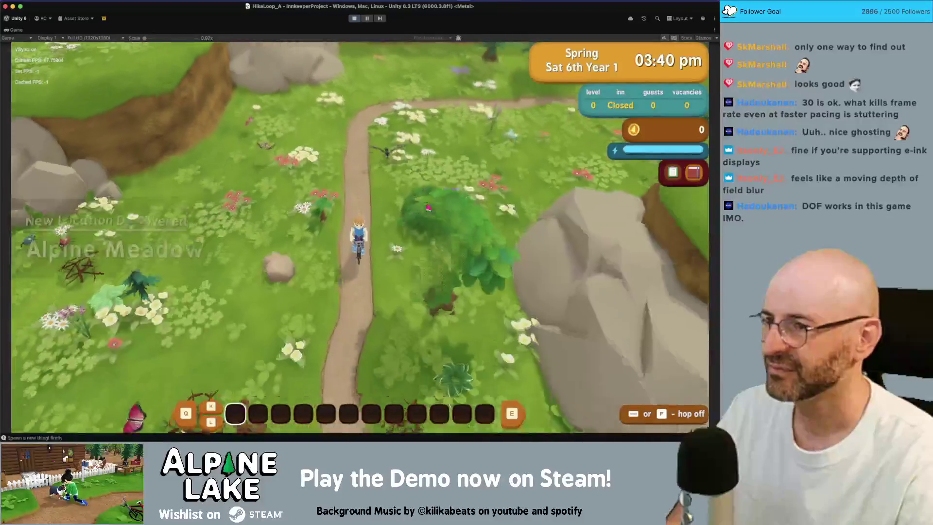
key(Return)
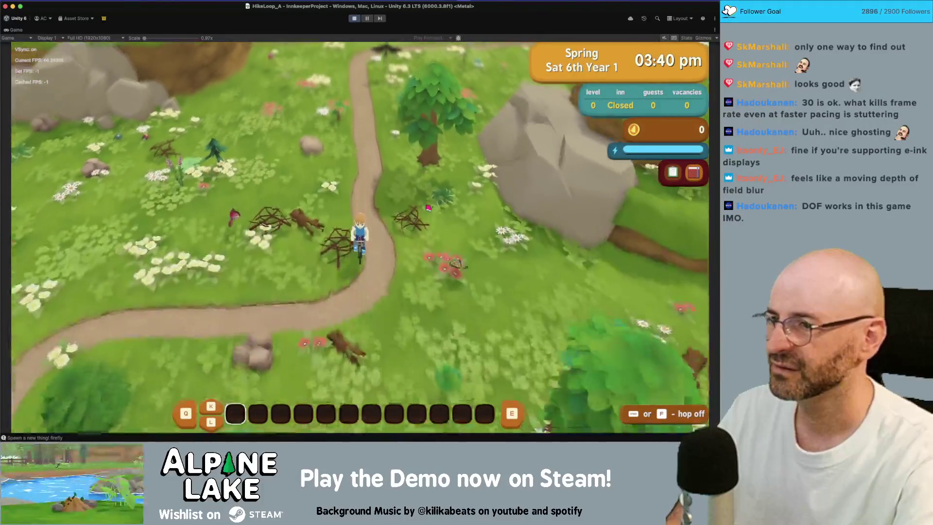
key(a)
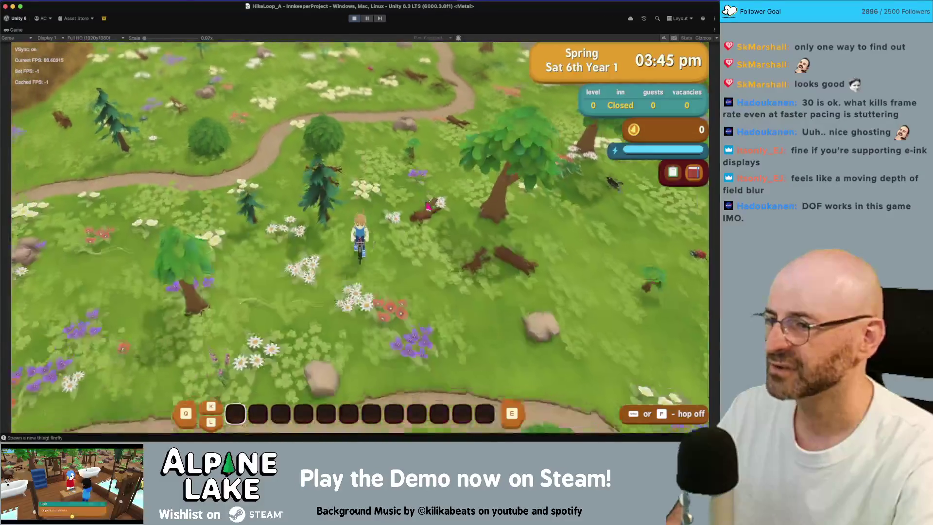
key(s)
key(d)
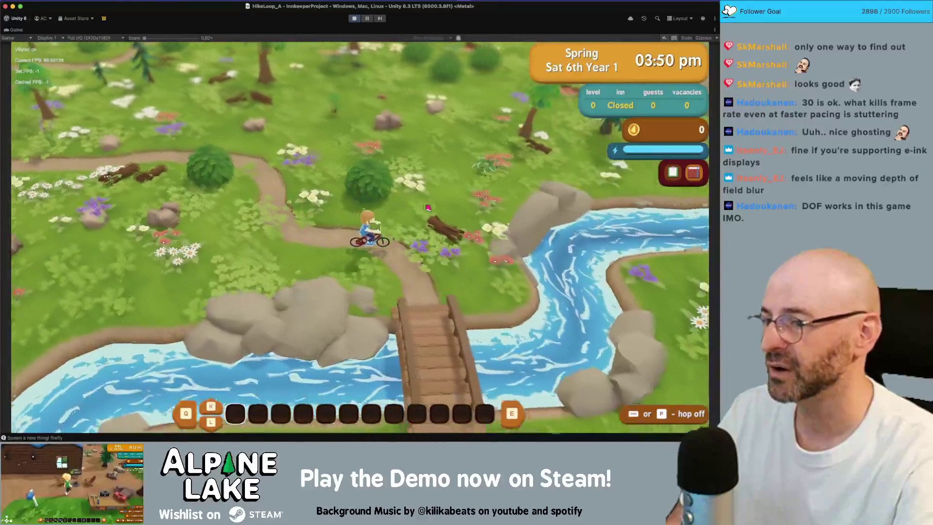
key(s)
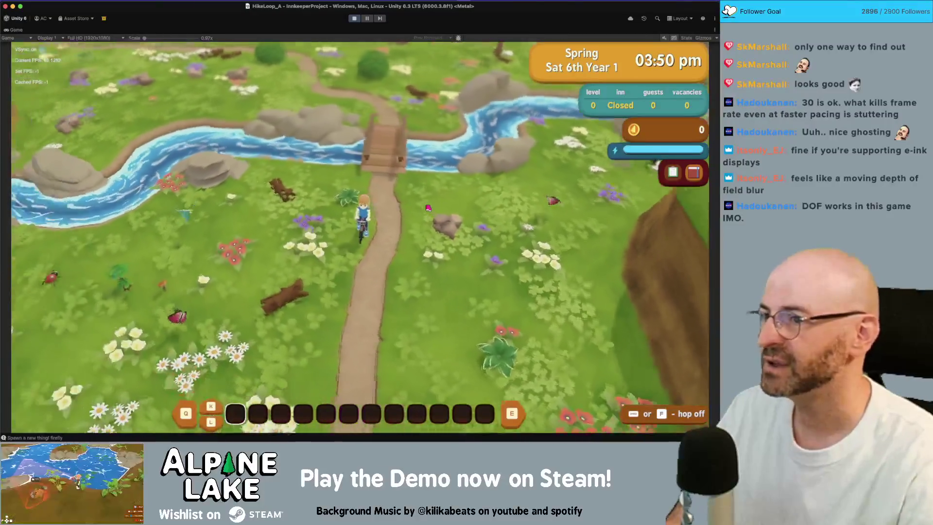
key(w)
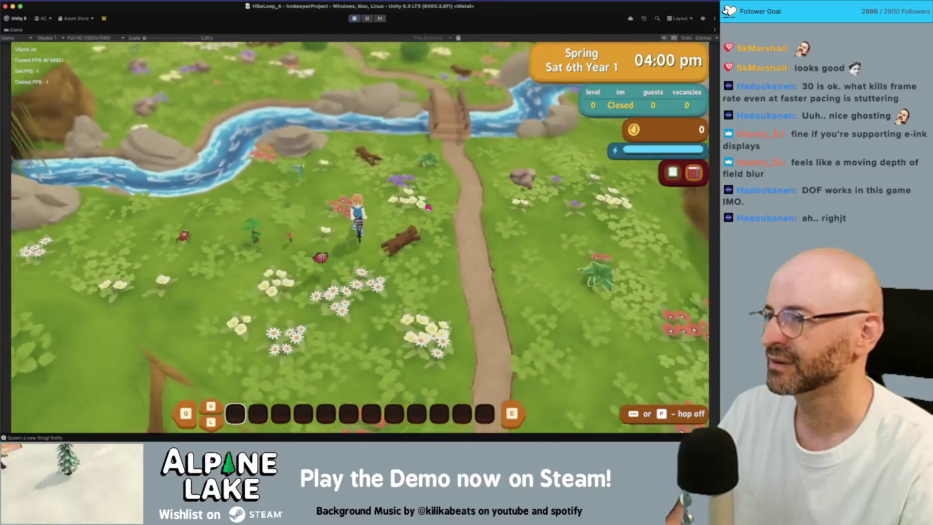
key(d)
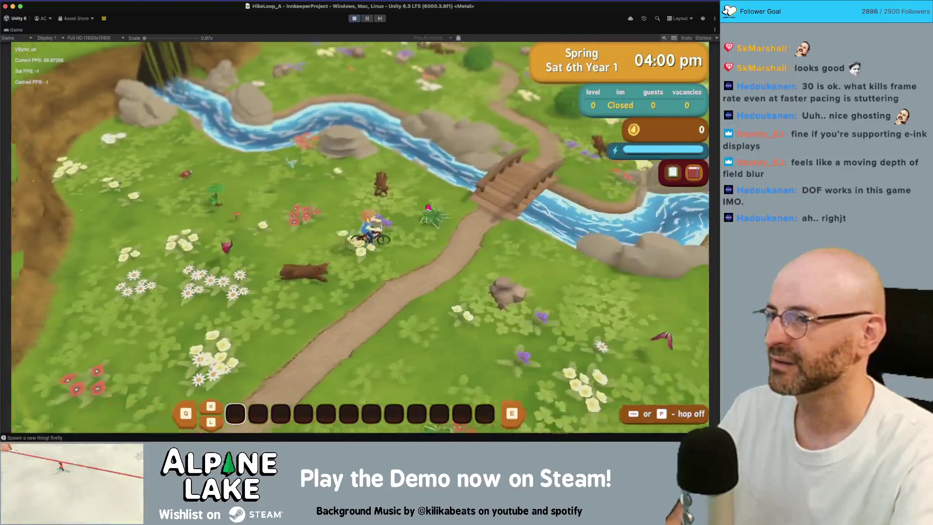
key(w)
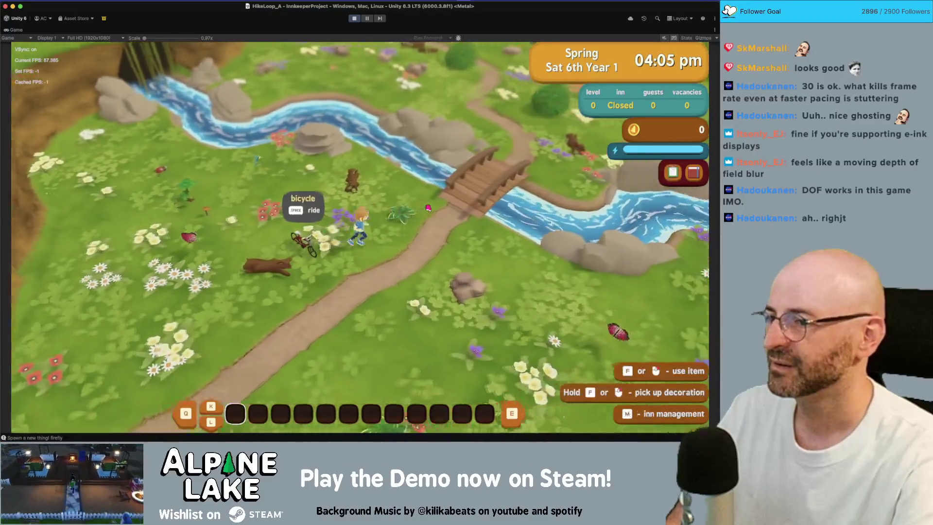
Dismount and run across the meadow, ride back over the bridge into the forest, then restore the layout
key(w)
key(w)
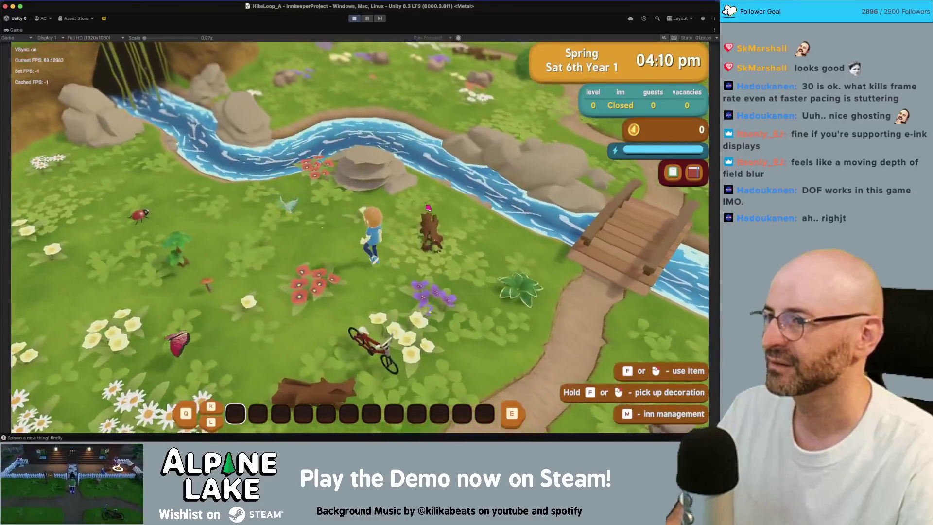
key(s)
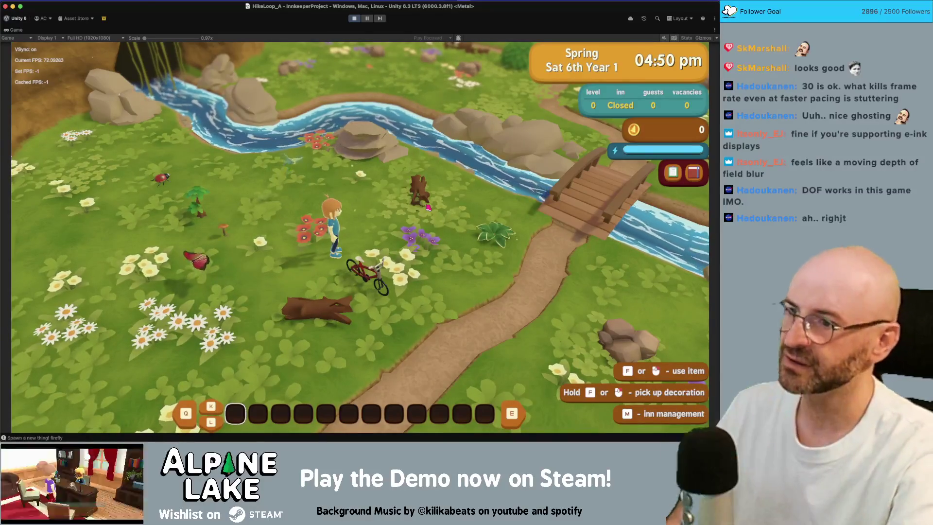
key(d)
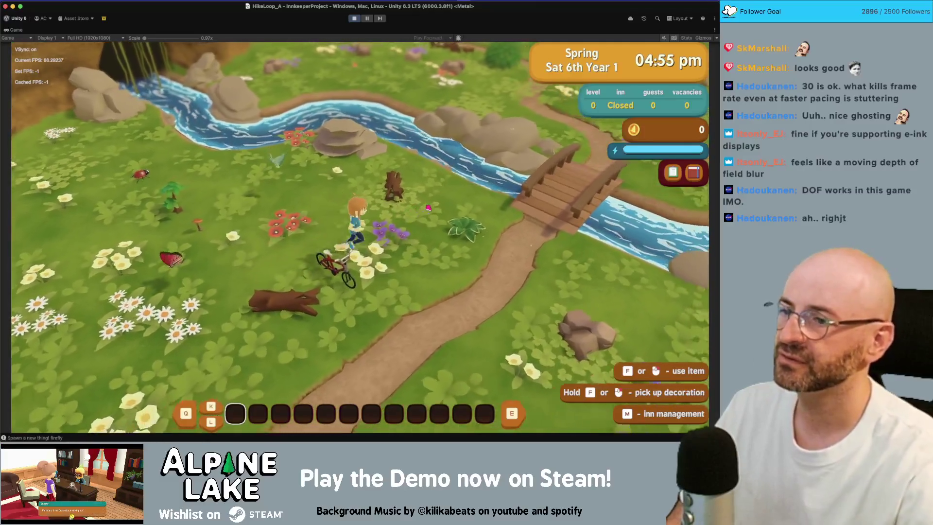
key(s)
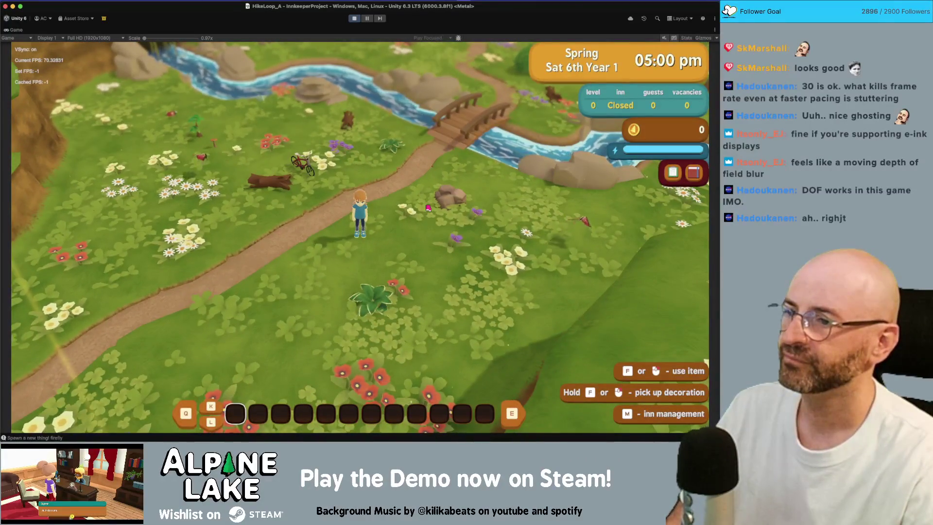
scroll(428, 208, up, 2)
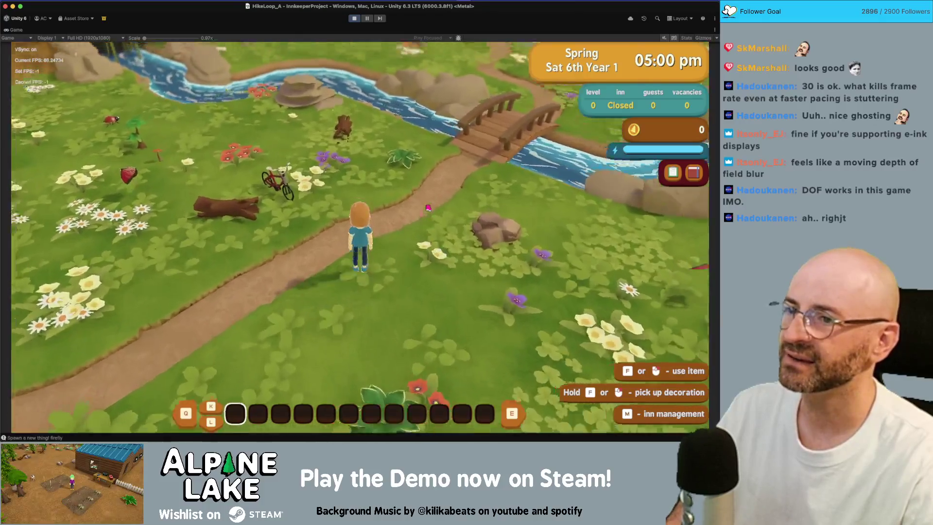
scroll(428, 208, down, 3)
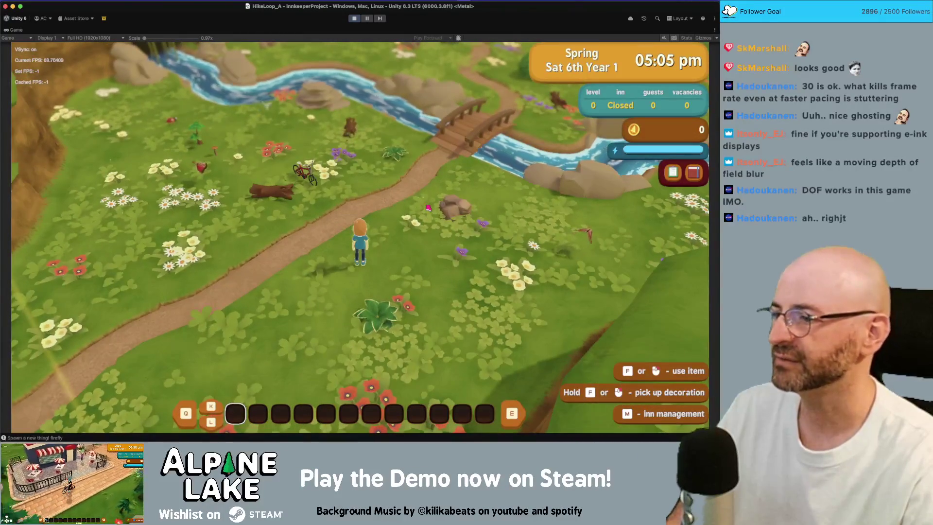
scroll(428, 208, up, 2)
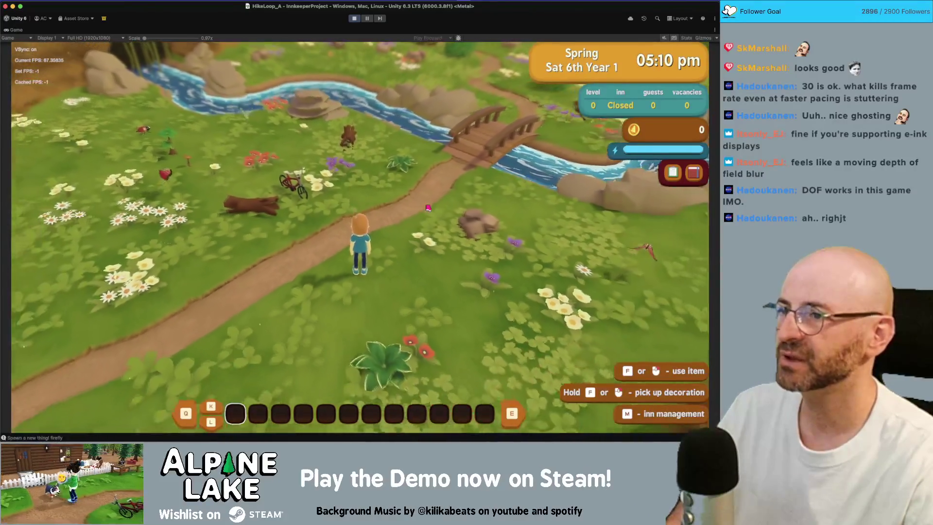
scroll(428, 208, down, 1)
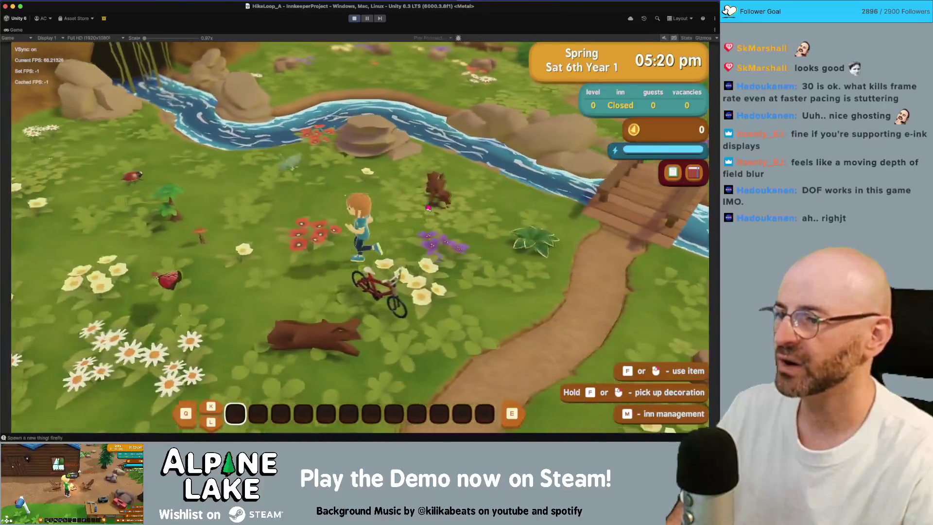
scroll(428, 208, down, 1)
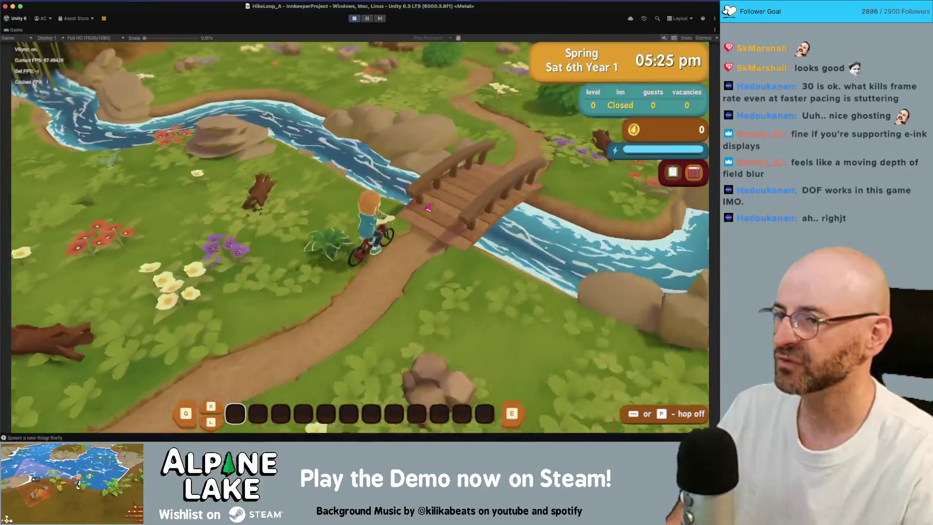
key(s)
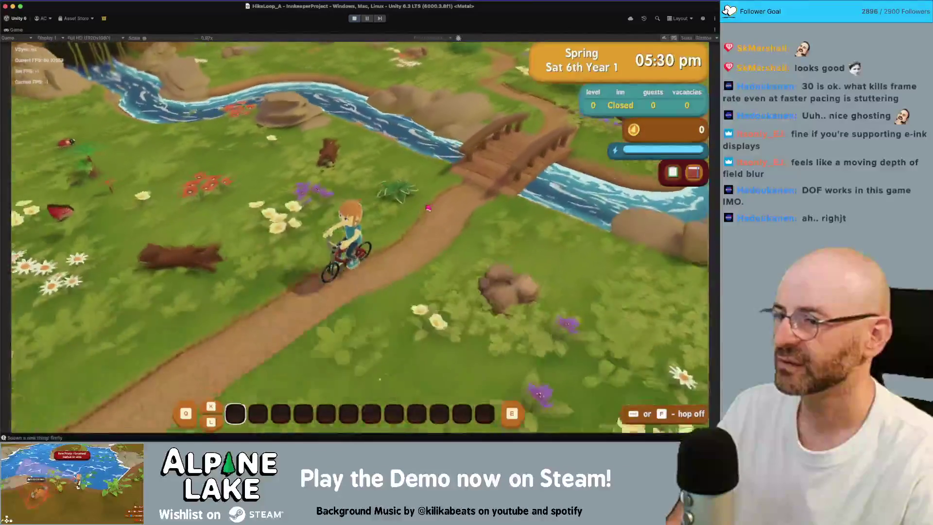
key(w)
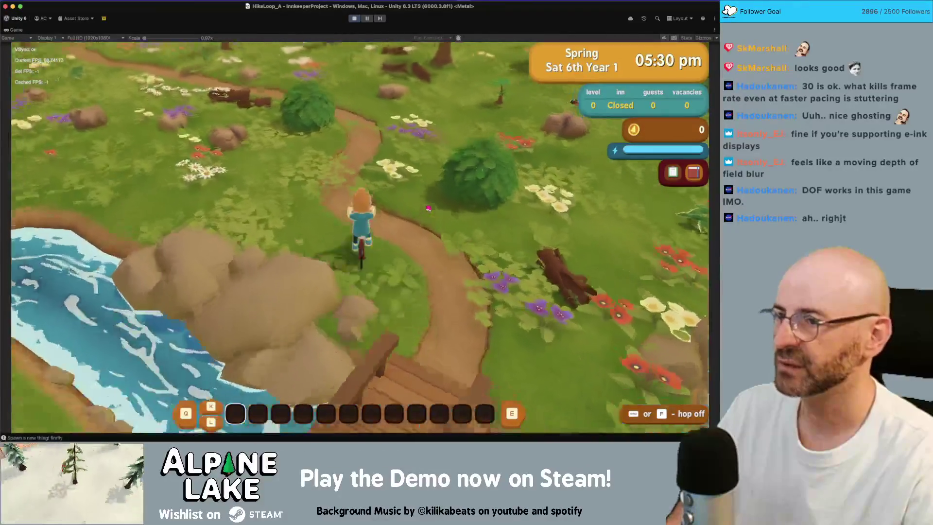
key(w)
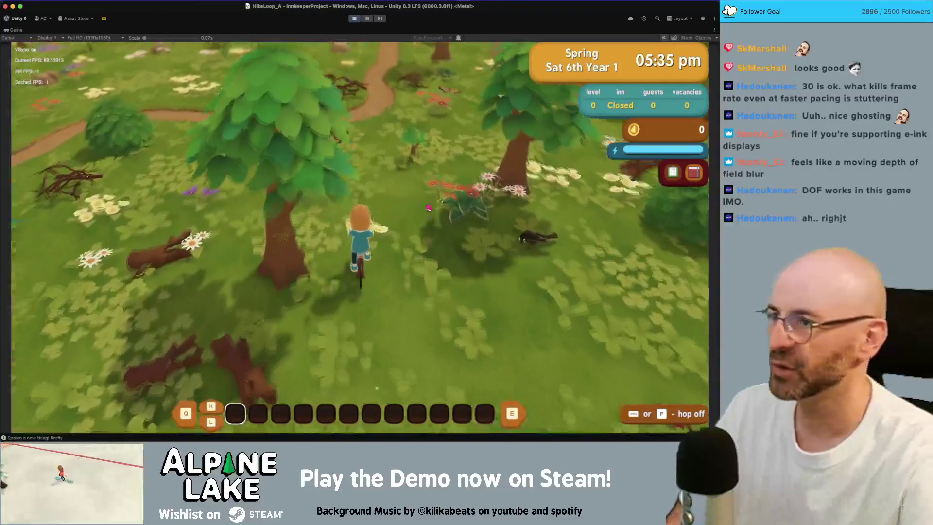
key(w)
double_click(17, 31)
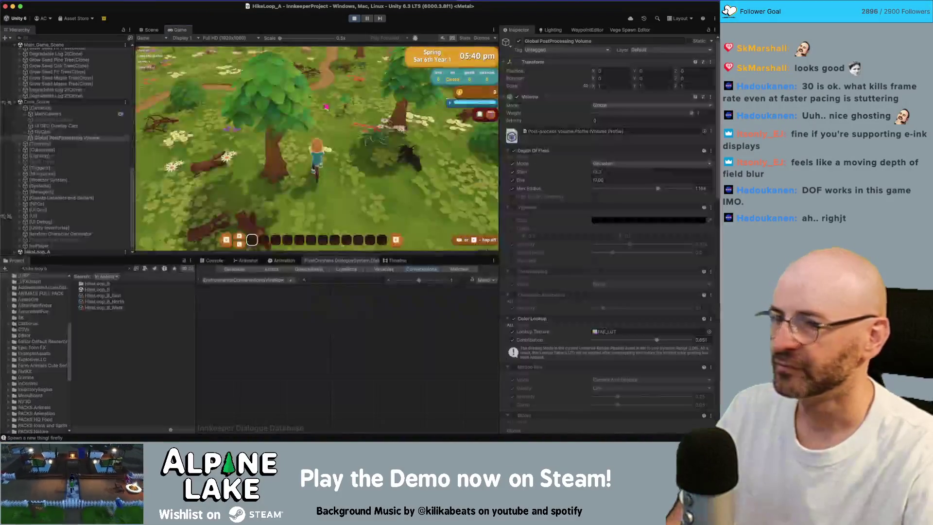
Turn on High Quality Sampling and raise depth-of-field Max Radius to 1.5
scroll(548, 314, down, 3)
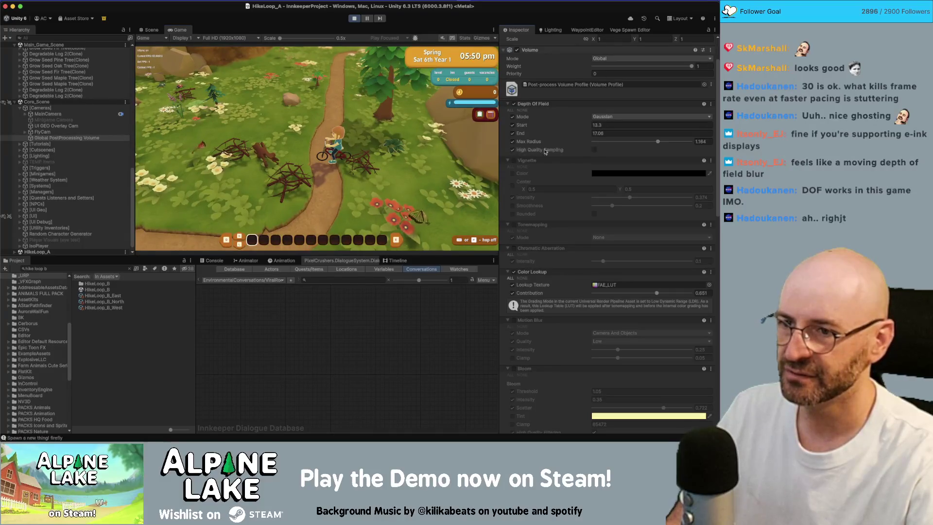
click(593, 150)
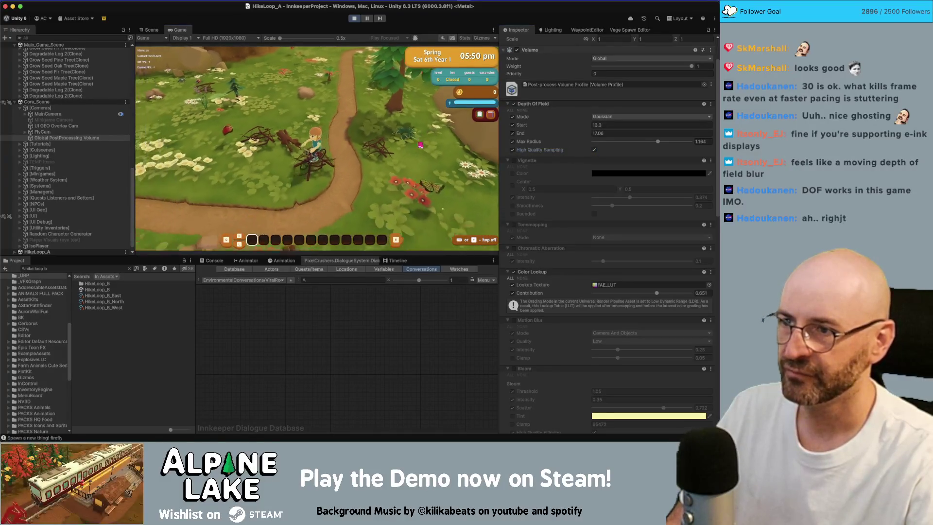
drag(658, 141, 690, 142)
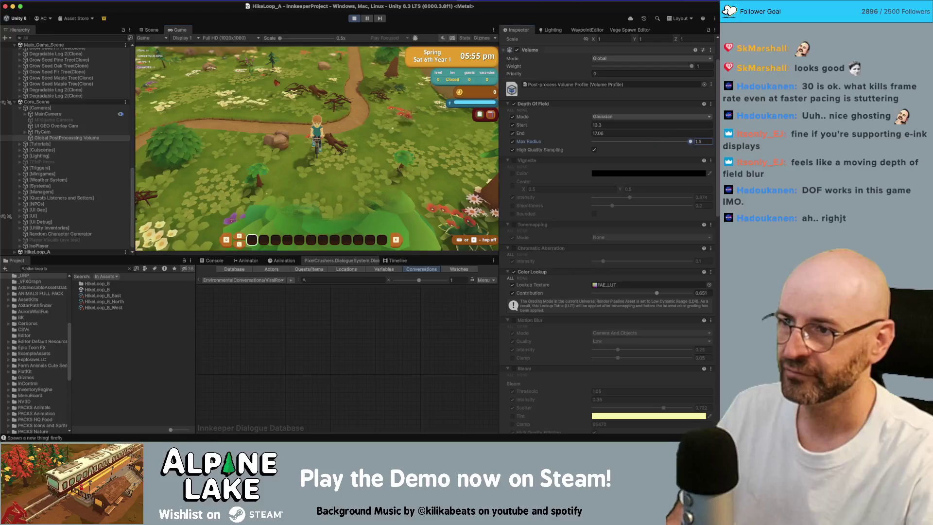
Set the depth-of-field Start distance to 12 and End to 17
click(622, 125)
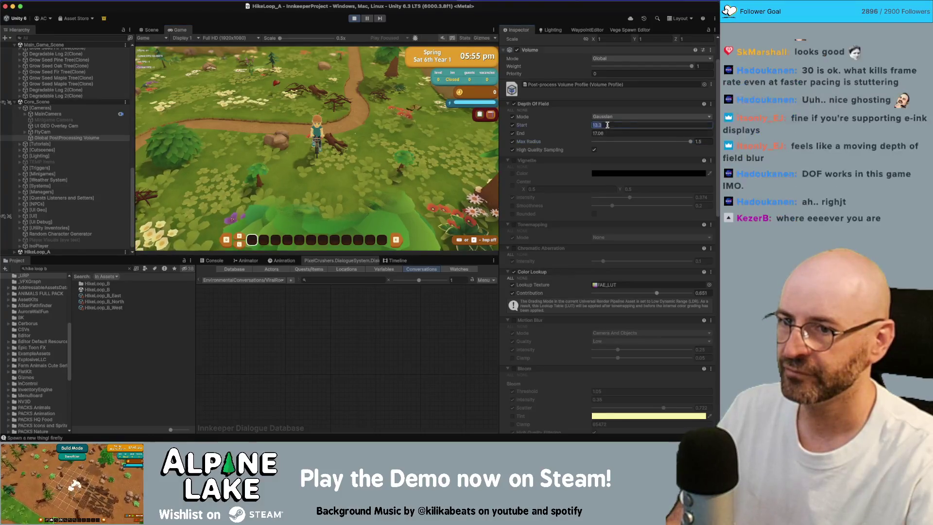
text(10)
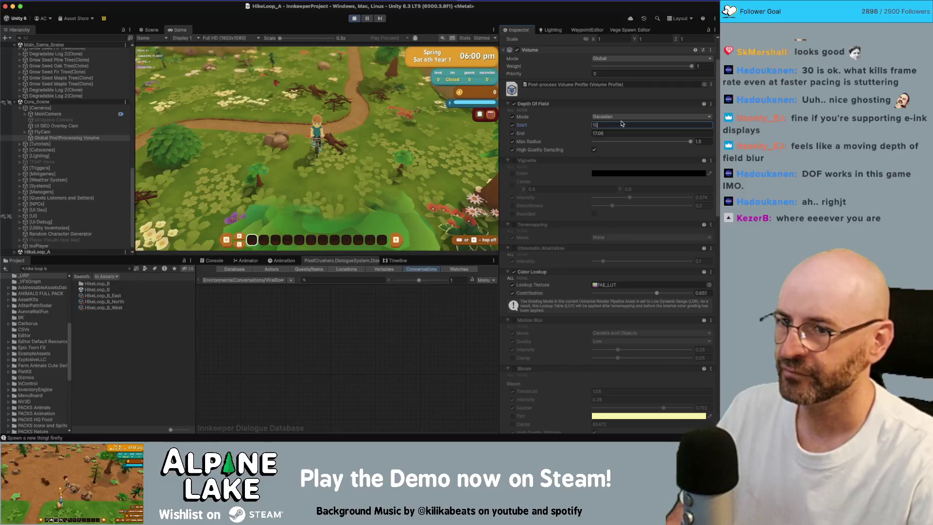
key(Tab)
text(15)
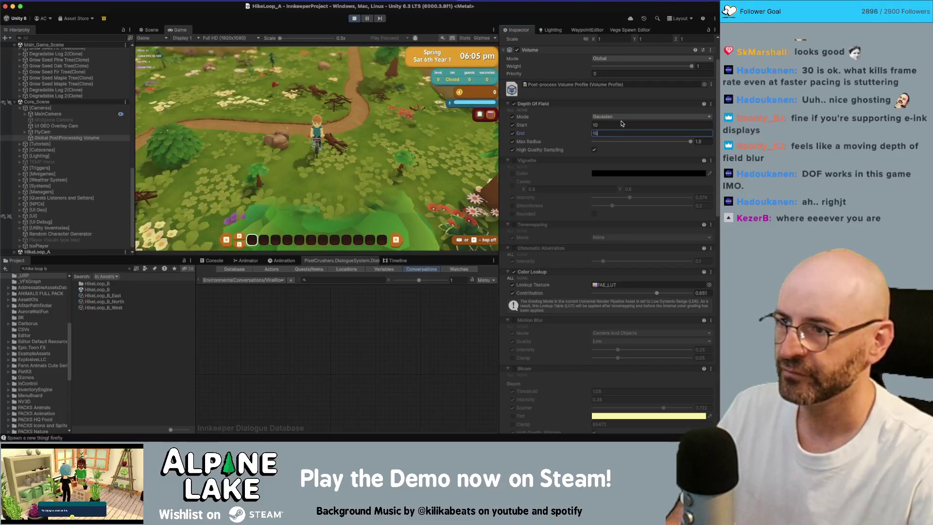
key(BackSpace)
text(7)
click(619, 123)
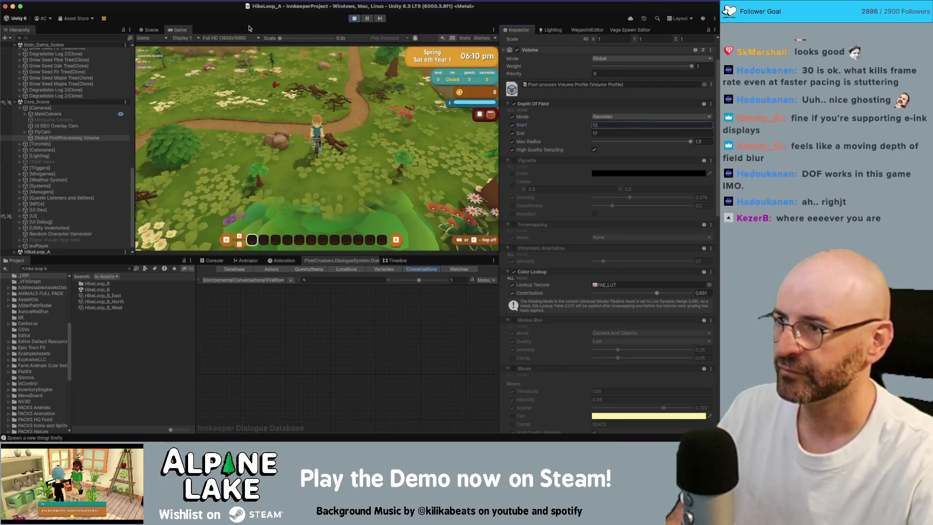
Return from the Scene view to the running Game view and maximize it
double_click(152, 30)
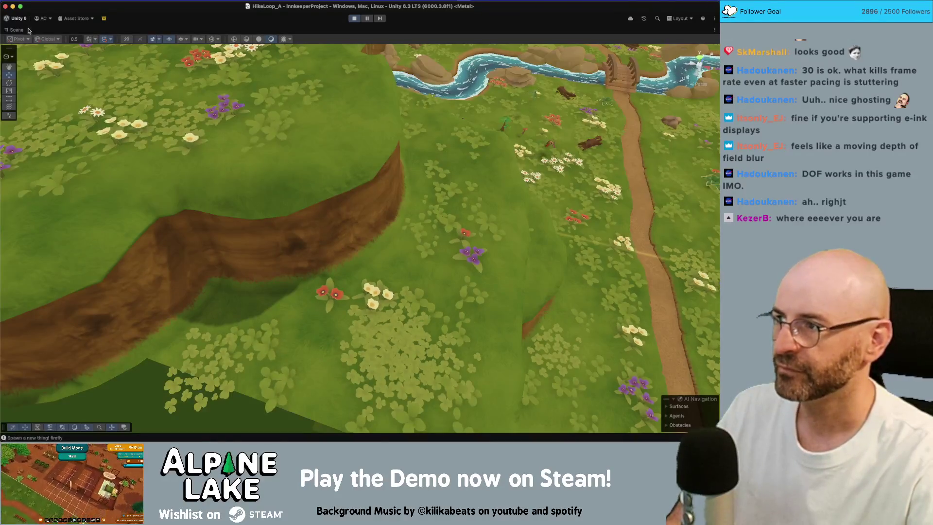
double_click(22, 30)
click(180, 30)
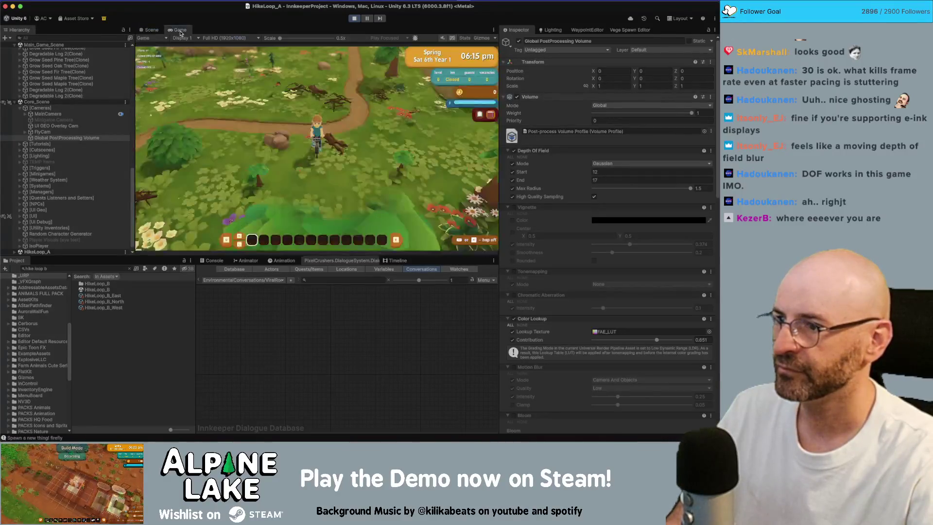
double_click(179, 30)
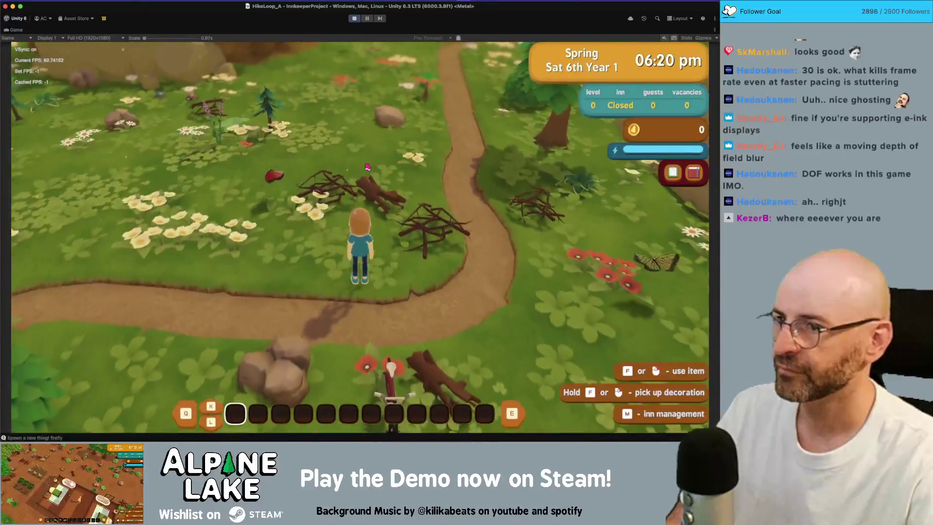
Run the character from the bicycle through the flower meadow back to the dirt path
key(a)
key(a)
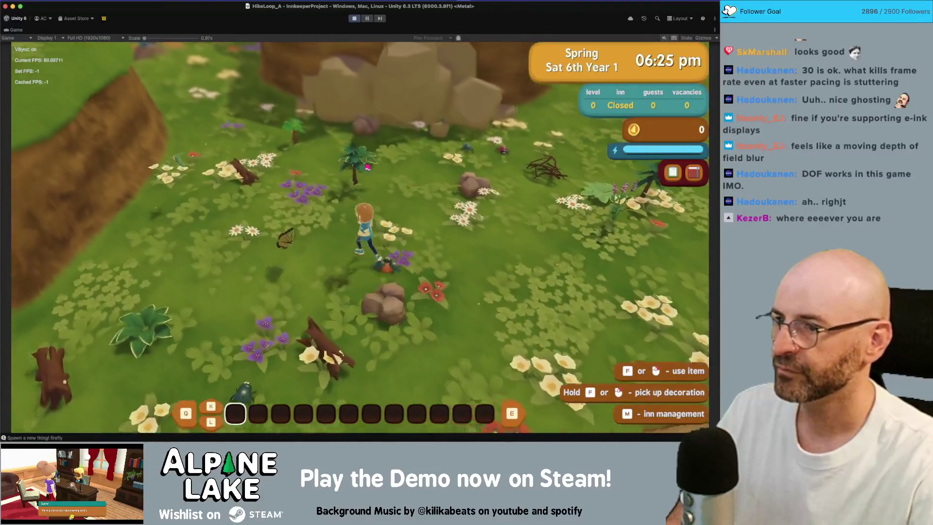
key(w)
key(w)
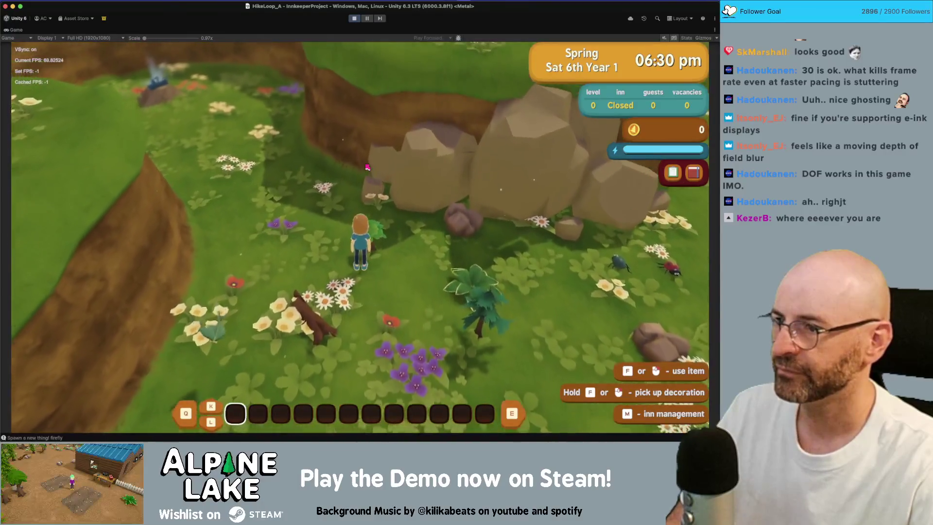
key(d)
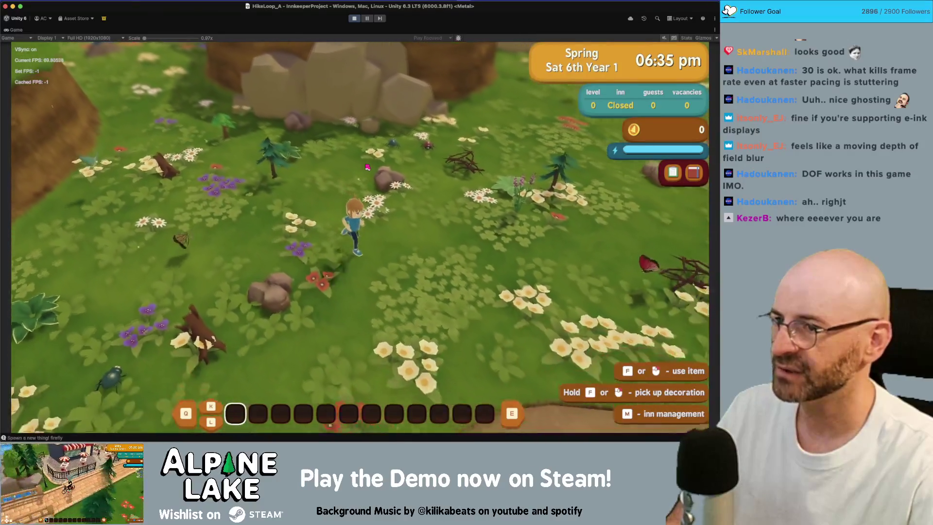
key(d)
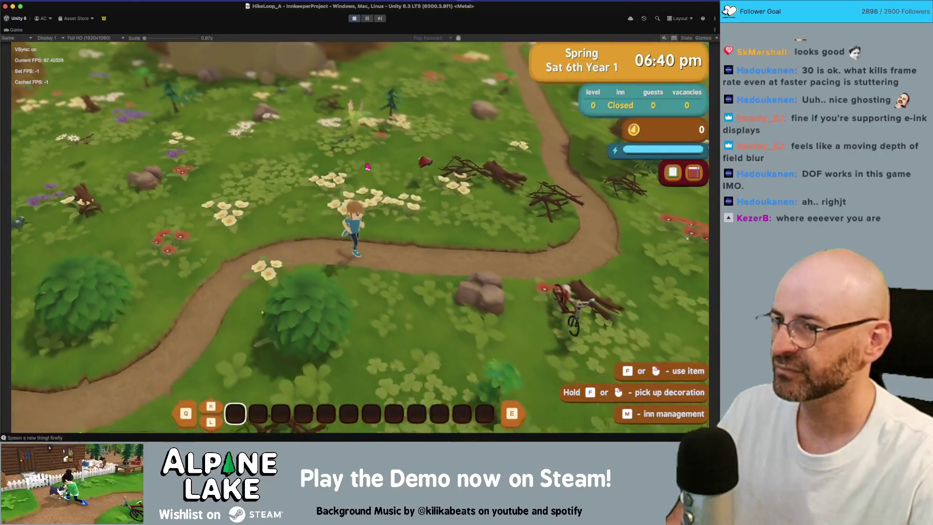
key(w)
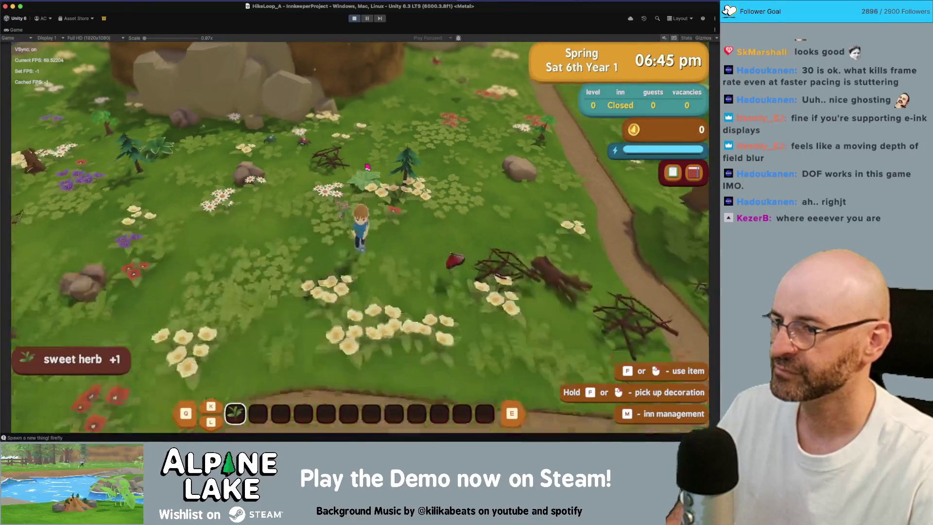
key(s)
key(s)
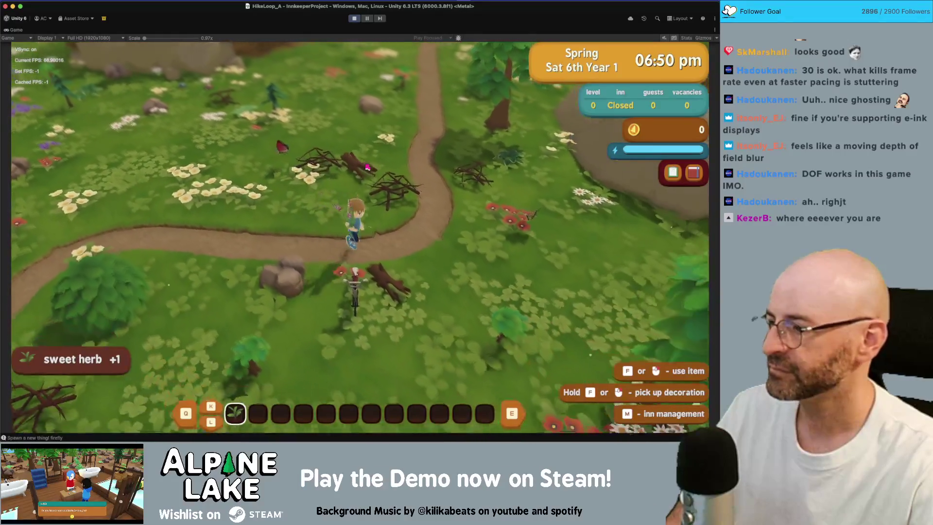
key(s)
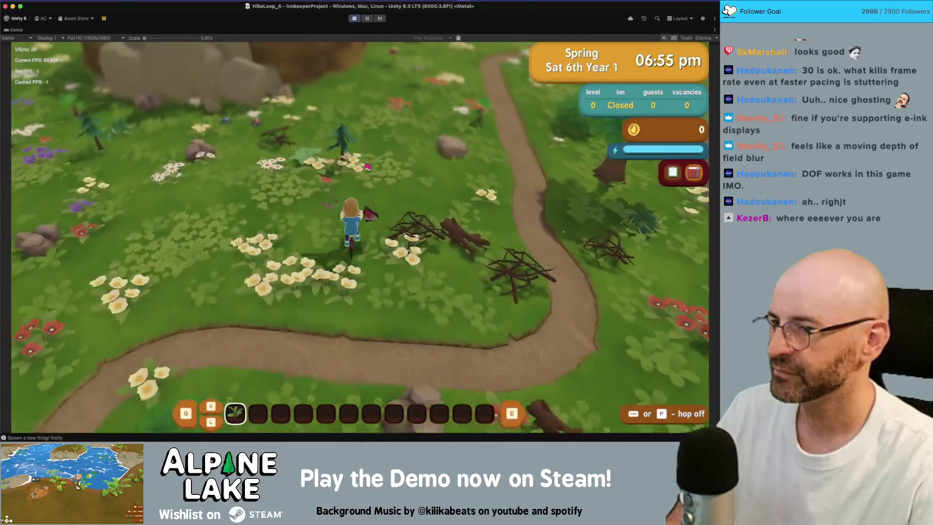
Ride the bike up the path past the visitor centre, then open the pause settings menu
key(w)
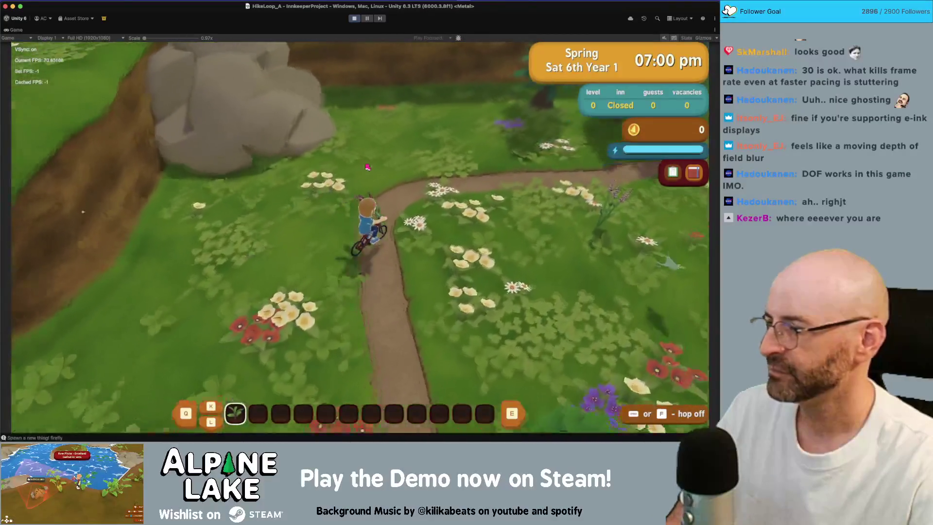
key(w)
key(w)
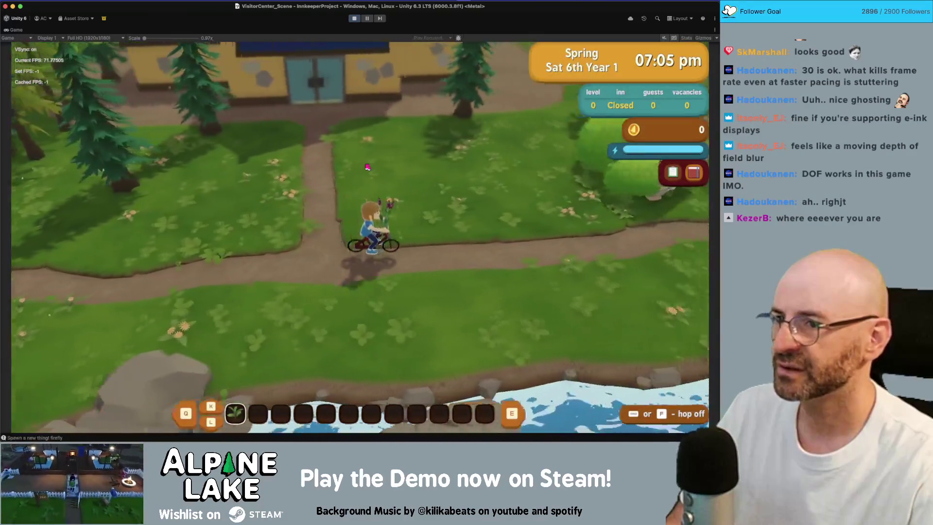
key(w)
key(w)
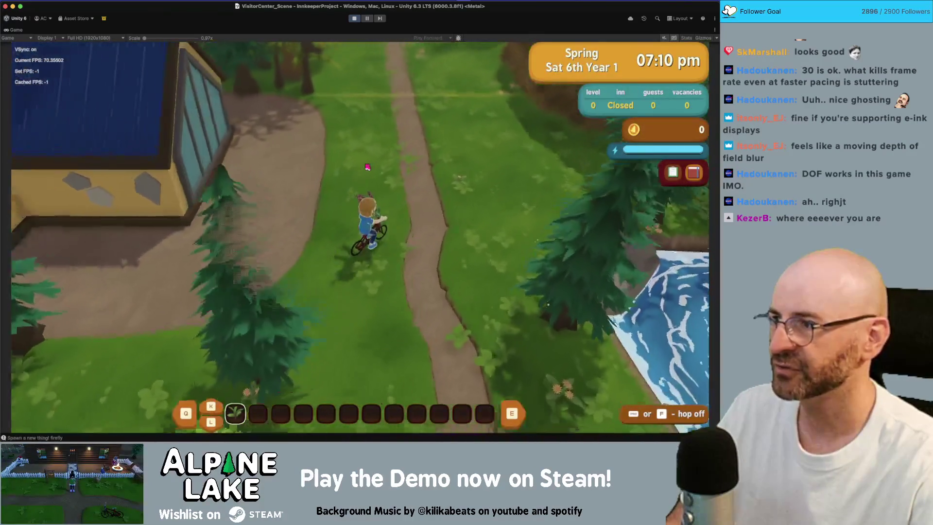
key(w)
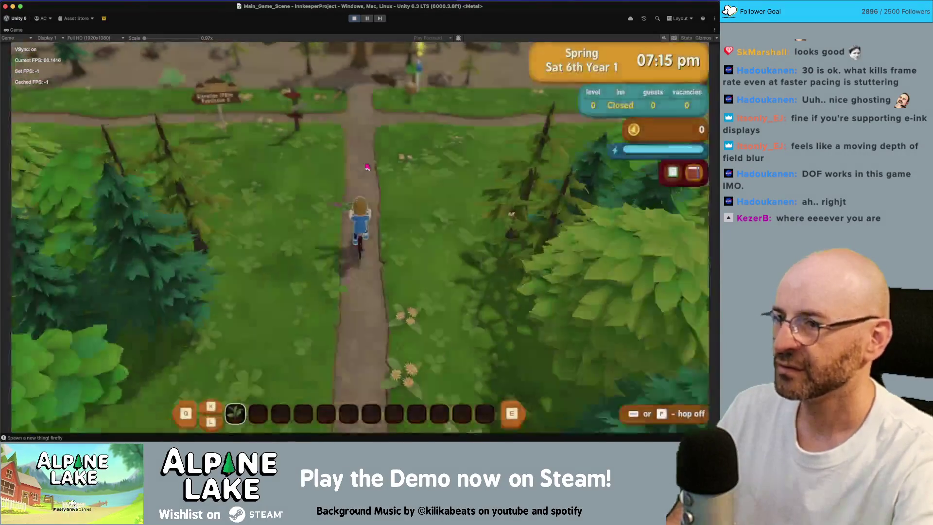
key(Escape)
Look through the display and graphics settings in the pause menu, then resume play
key(Down)
key(Down)
key(Down)
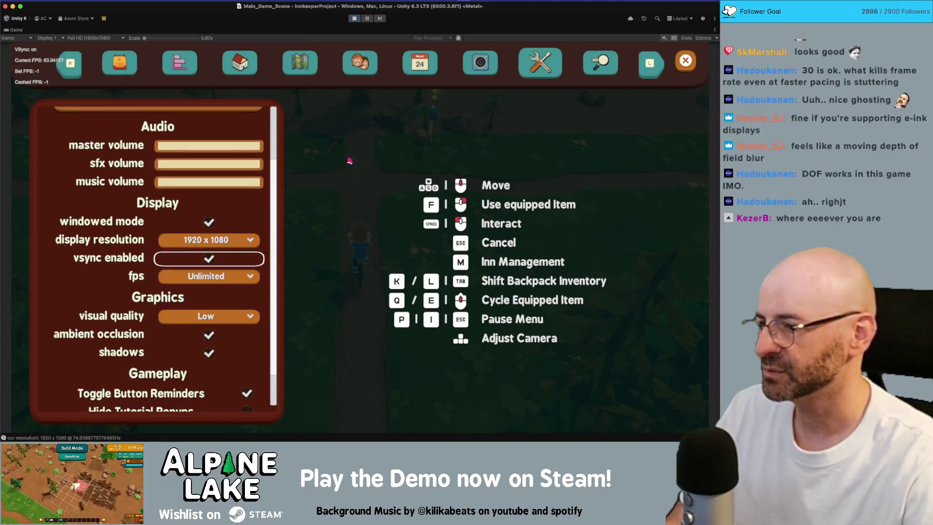
mouse_move(211, 322)
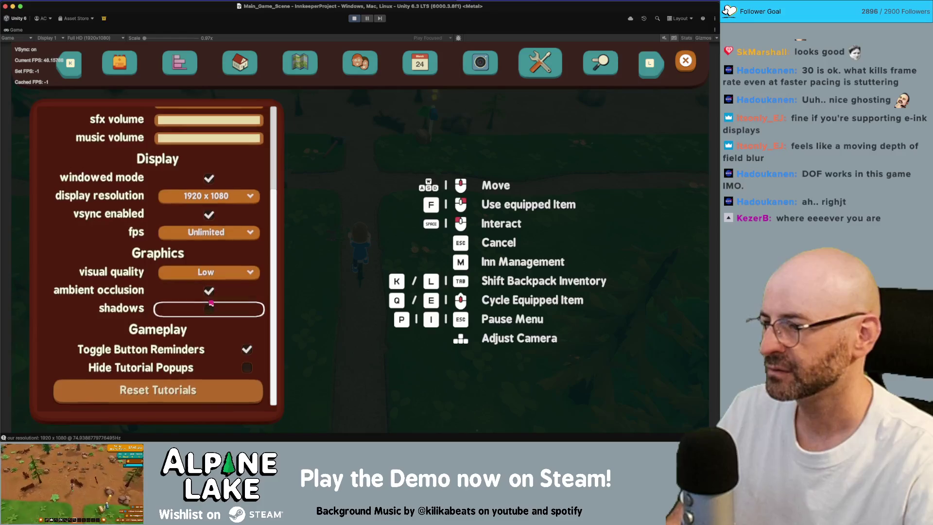
key(Escape)
Hop on the bicycle, ride north into the forest, reopen the settings, and switch to Maya
key(a)
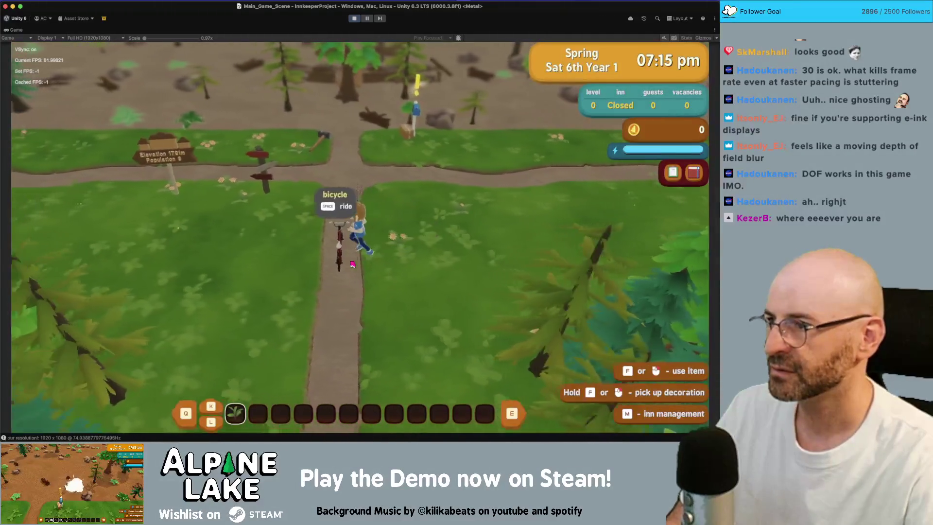
key(f)
key(w)
key(w)
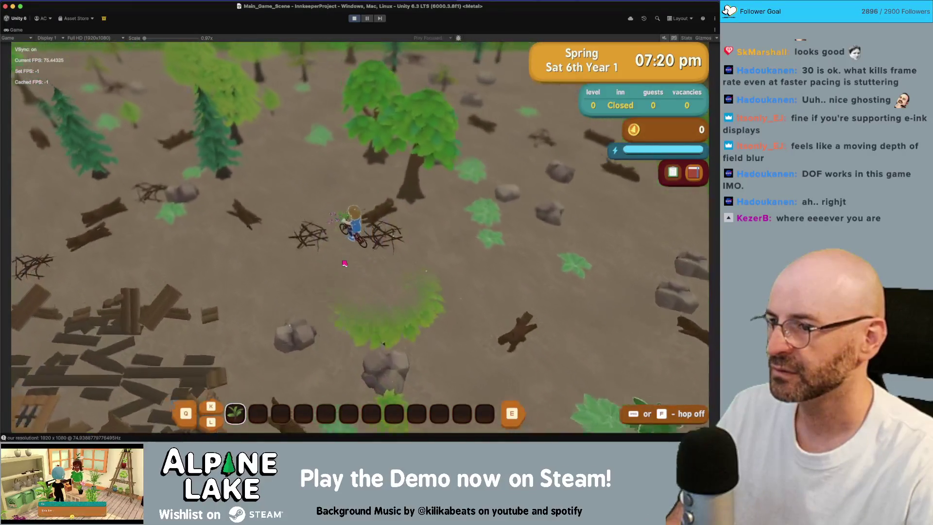
key(Escape)
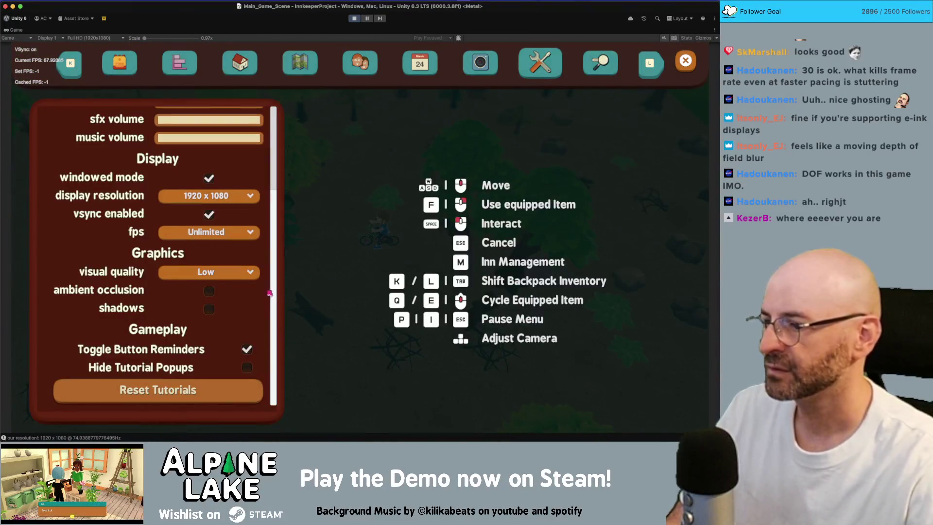
key(super+Tab)
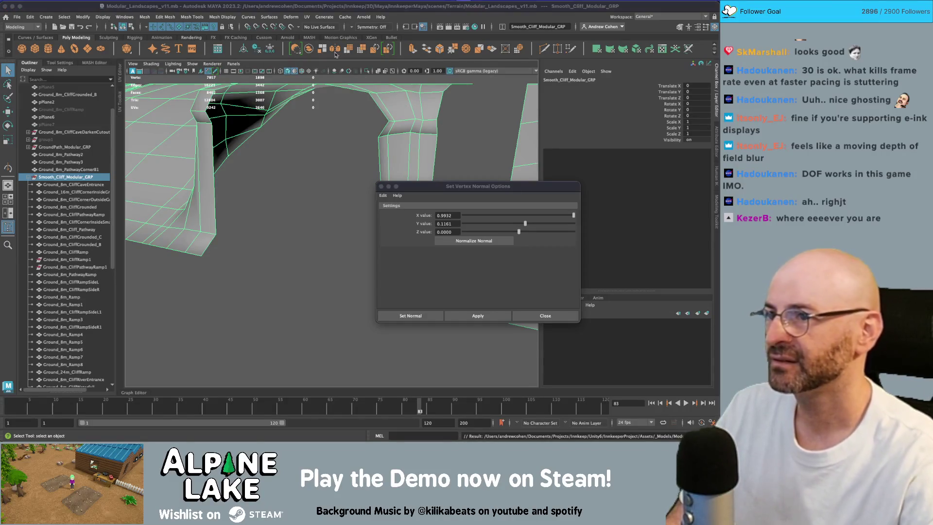
Switch from Maya back to Unity and stop Play mode
key(super+Tab)
click(355, 19)
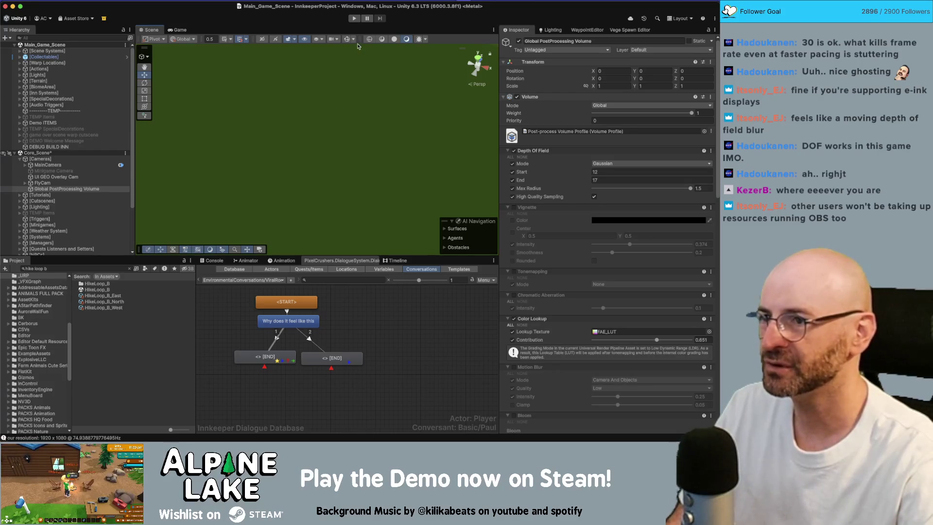
Select the Global PostProcessing Volume, frame and orbit the Scene view to the path, and review its Inspector settings
click(42, 182)
click(67, 189)
key(f)
drag(261, 164, 289, 155)
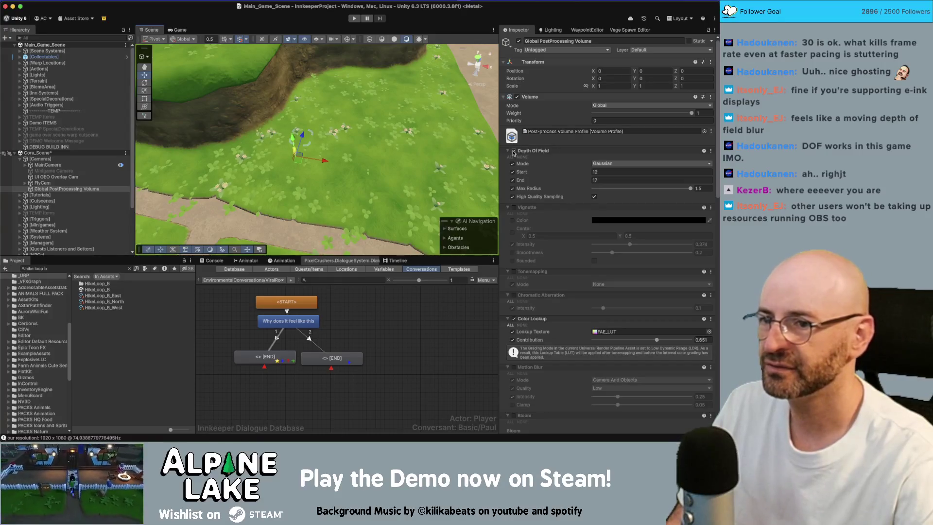
scroll(536, 202, down, 1)
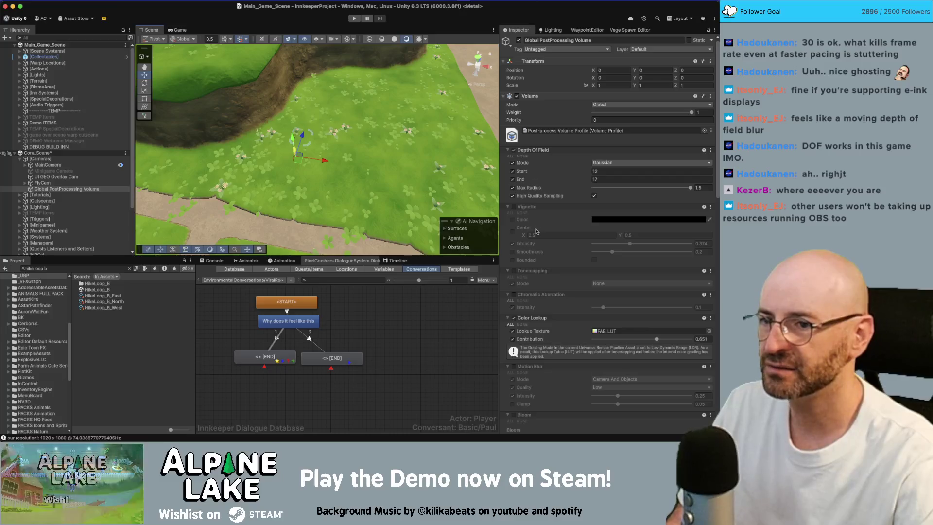
scroll(537, 232, down, 10)
scroll(535, 227, up, 15)
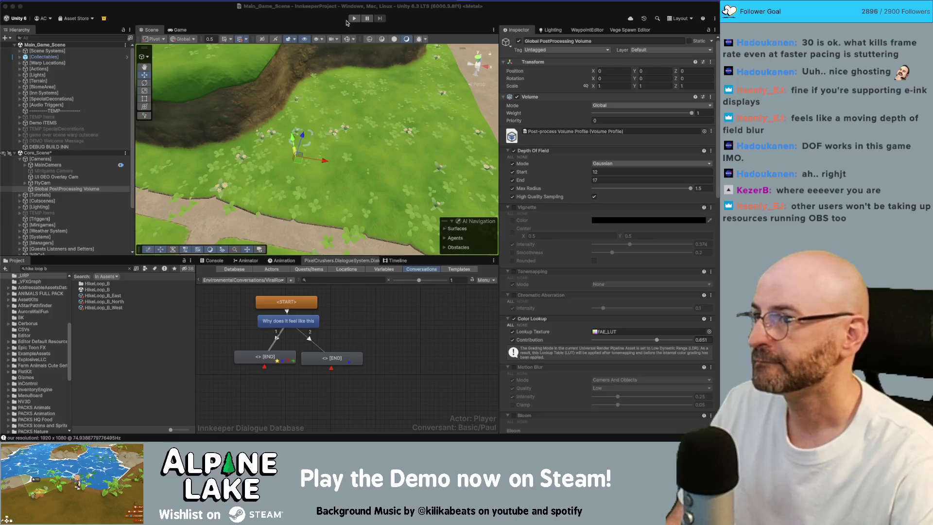
click(76, 168)
Inspect the MainCamera's settings, then select the [UI] canvas group in the Hierarchy
click(76, 166)
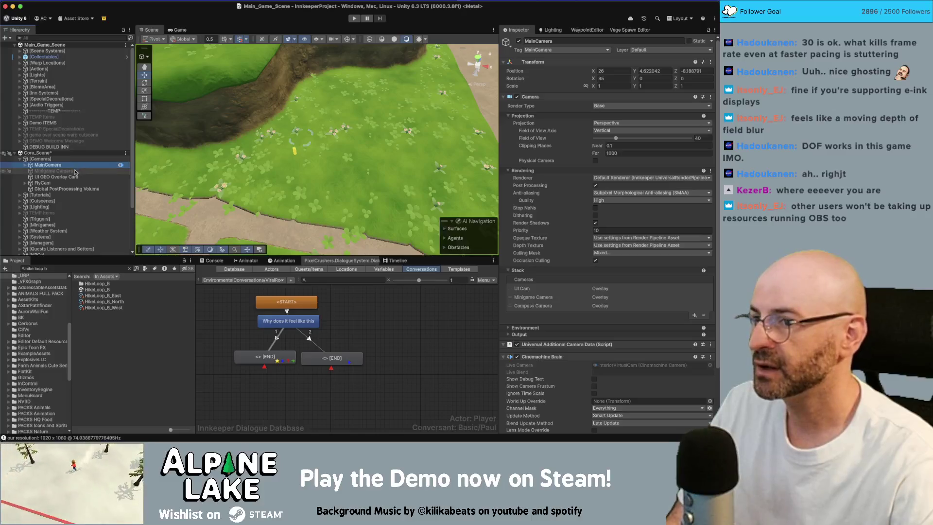
scroll(77, 198, down, 2)
scroll(76, 198, down, 4)
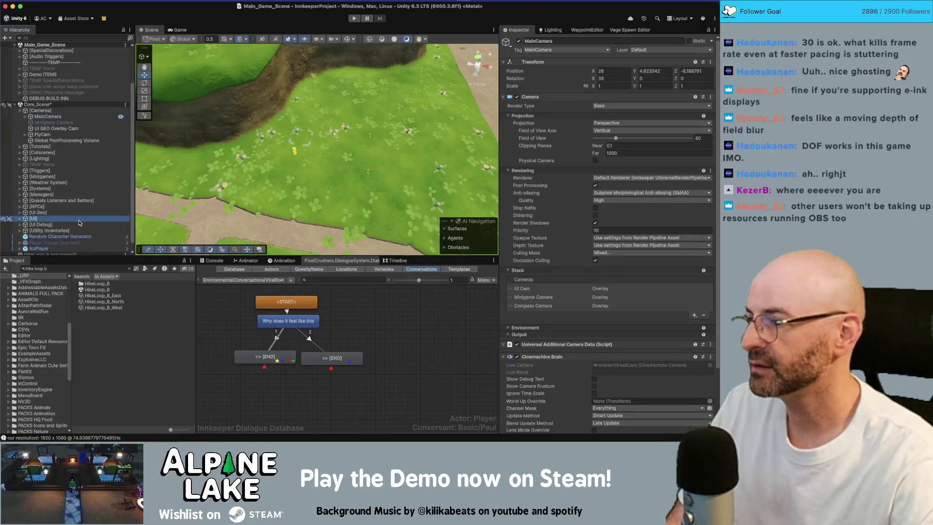
click(79, 218)
scroll(82, 220, down, 6)
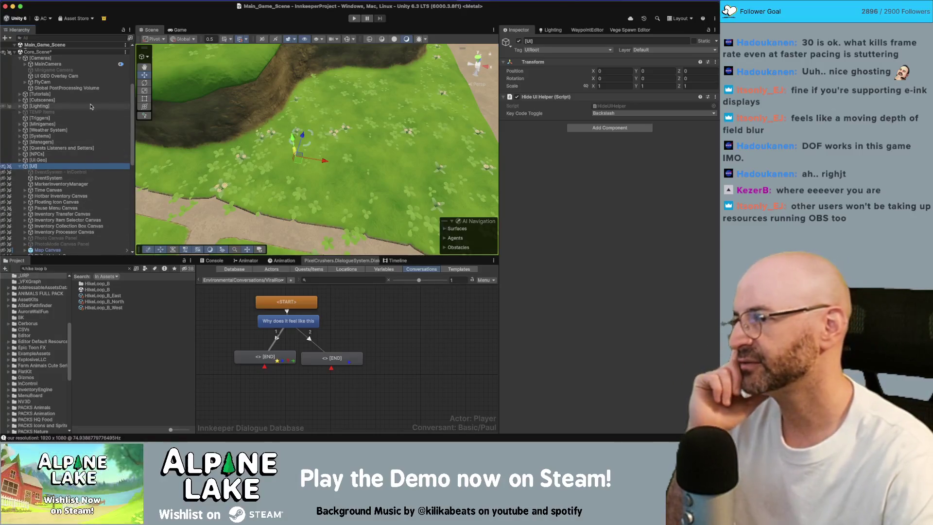
scroll(80, 151, down, 8)
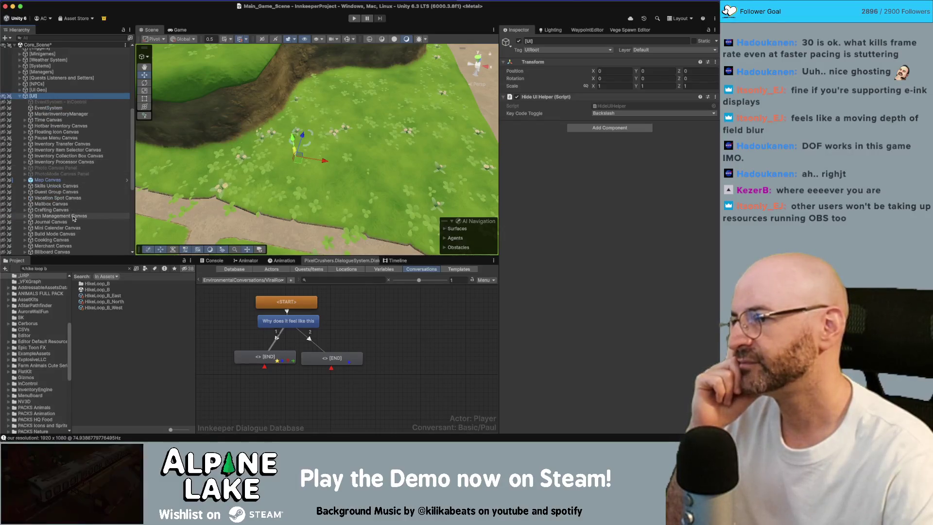
scroll(54, 214, down, 2)
scroll(86, 221, down, 8)
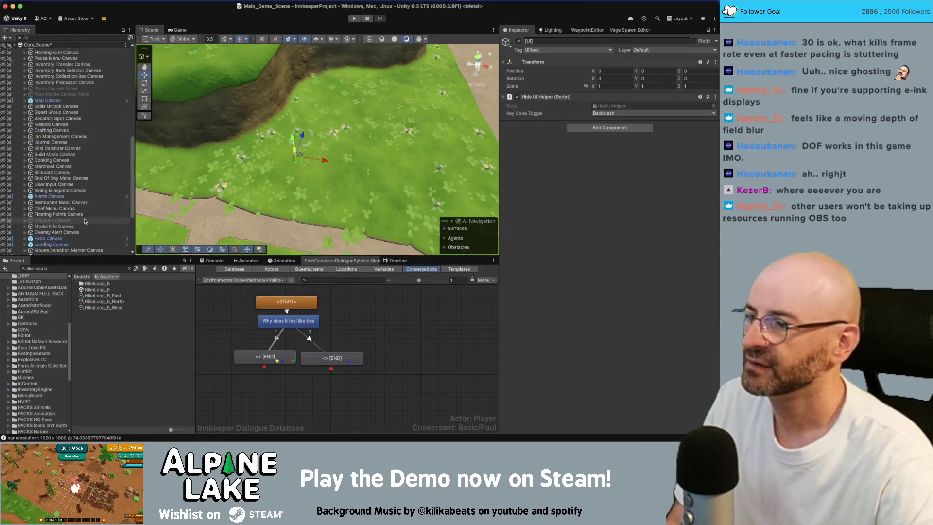
scroll(83, 195, up, 10)
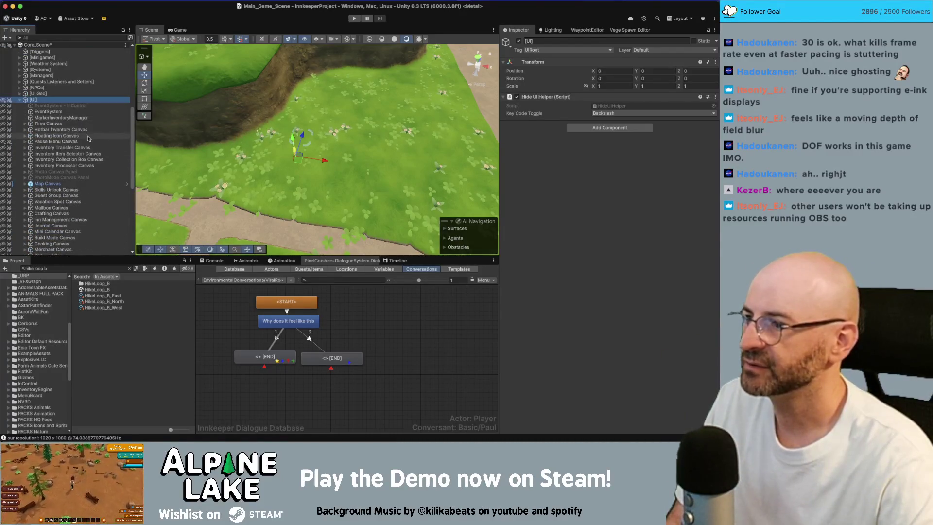
Expand Pause Menu Canvas > Contents, select Window Options, and open its OptionsUIManager script
click(89, 141)
key(Right)
key(Down)
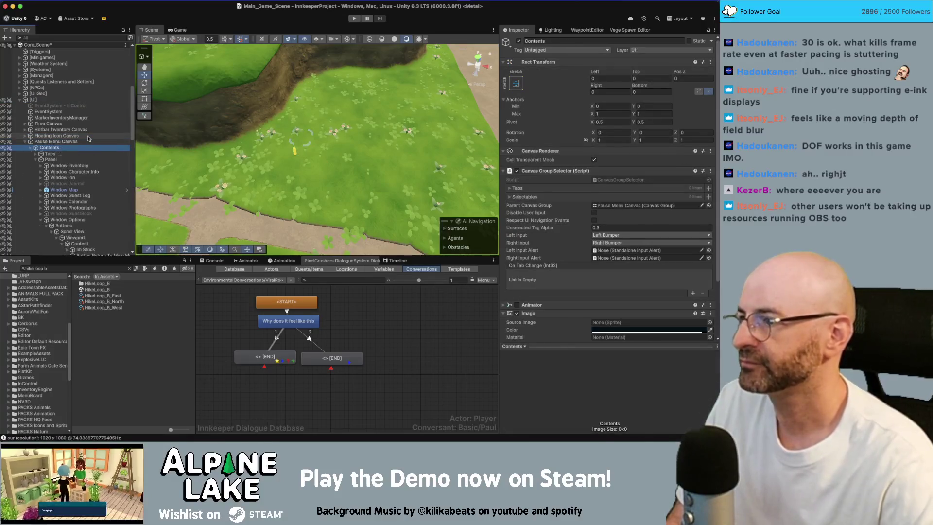
key(Right)
key(Down)
scroll(74, 214, down, 1)
click(73, 210)
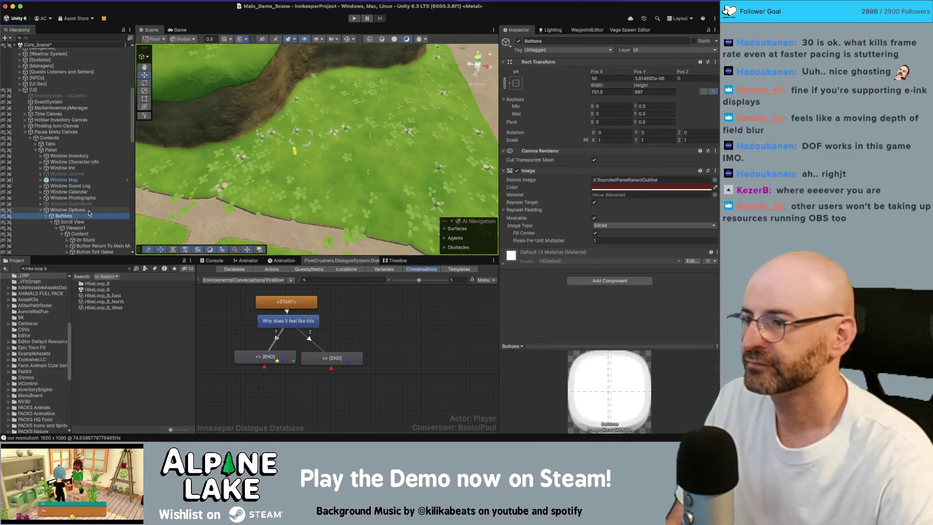
double_click(609, 223)
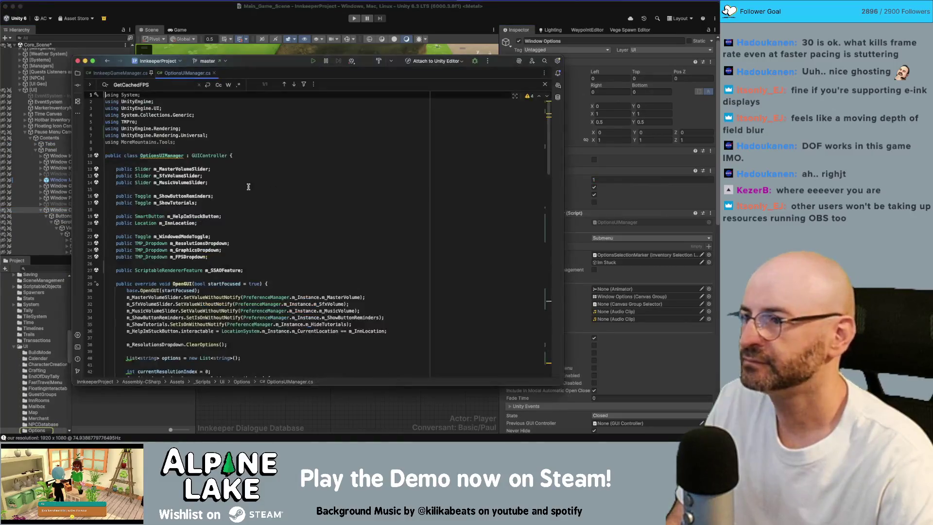
Add 'public Volume m_Volume;' and 'private DepthOfField m_DOF;' on new lines after line 27
click(296, 271)
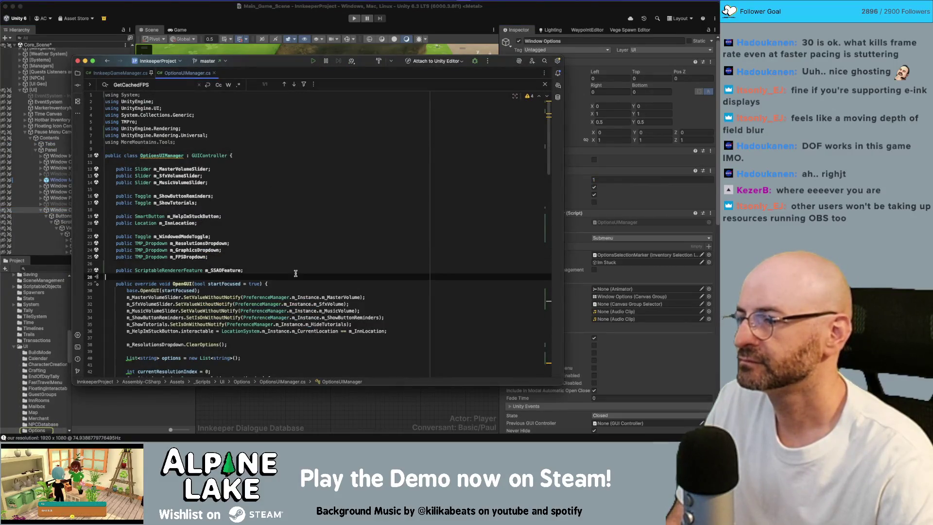
key(Return)
key(Return)
text(public )
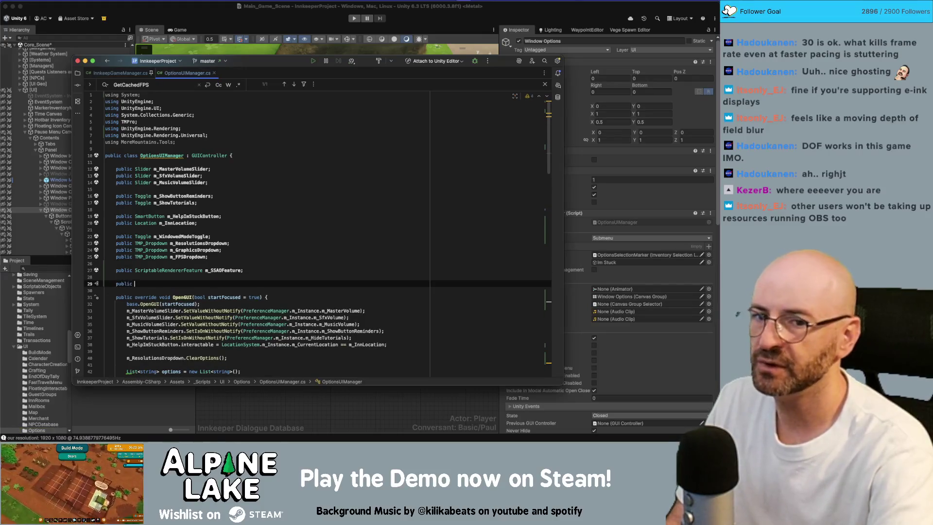
text(Volume)
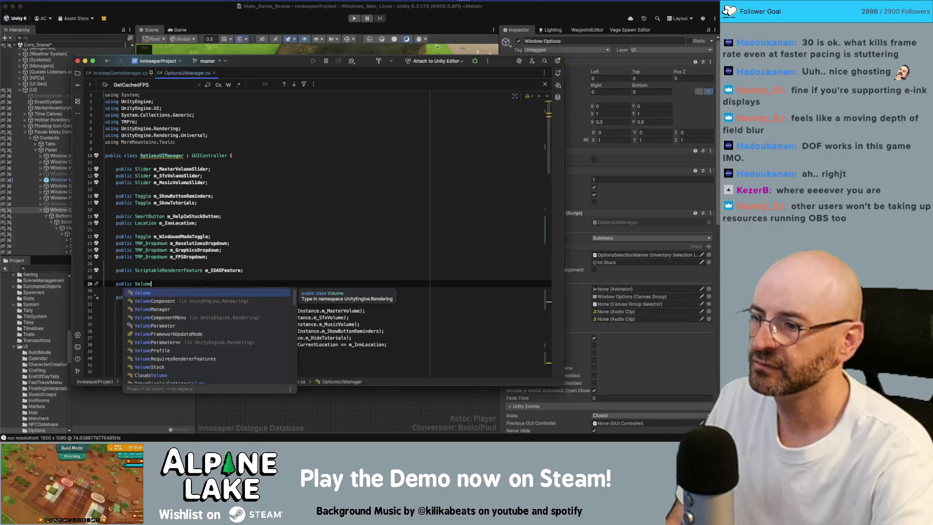
text( m_Volume;)
key(Return)
text(pri)
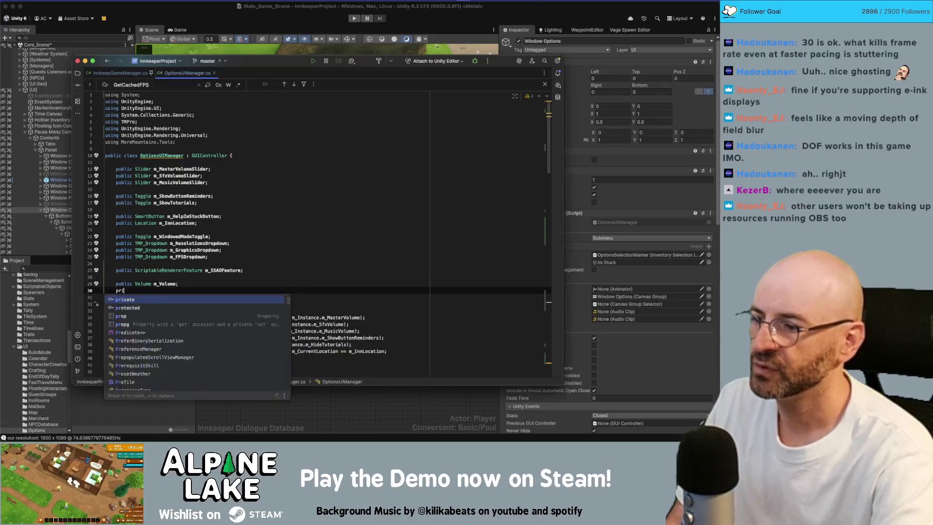
text(vate DepthO)
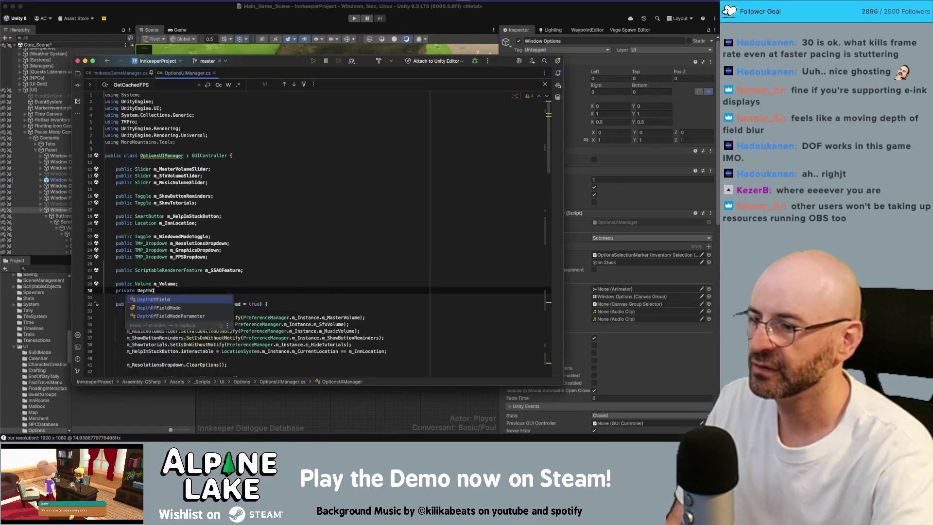
text(fField)
key(Return)
text(m_DOF;)
scroll(350, 238, down, 3)
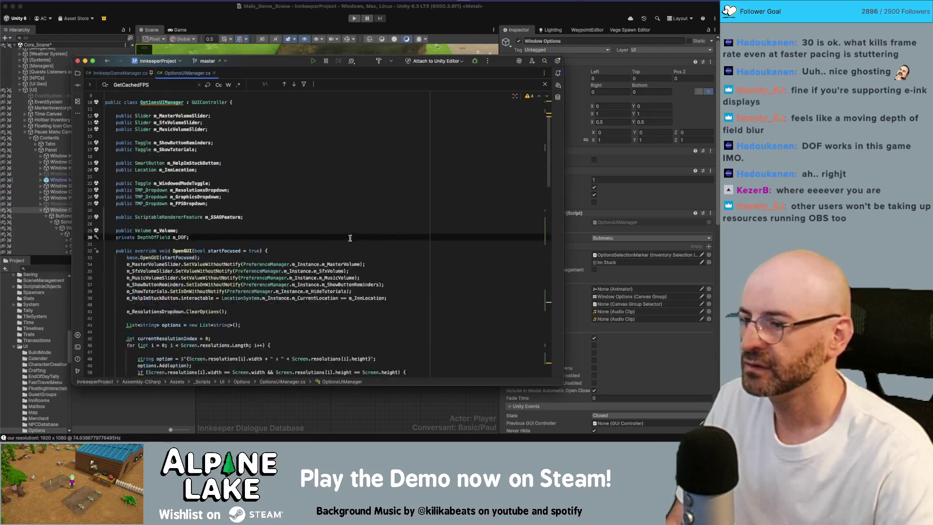
key(super+Tab)
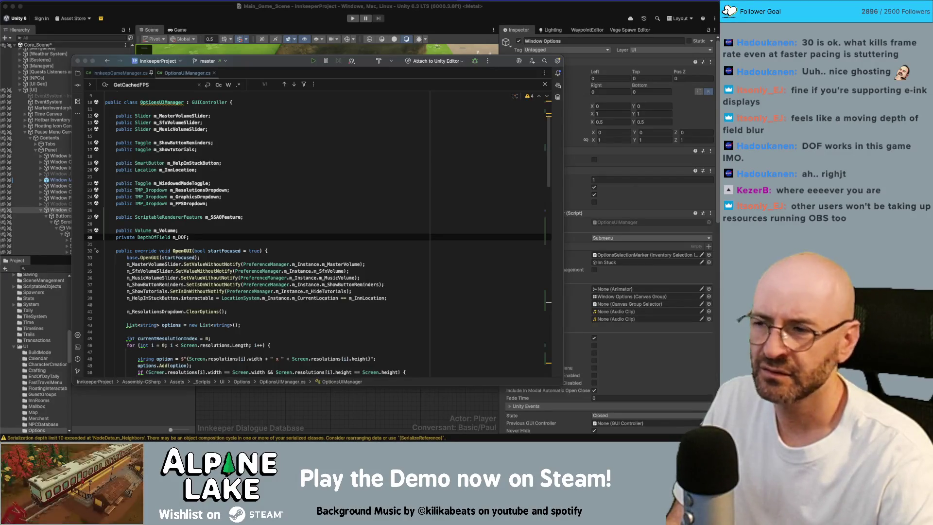
Add an Awake method below the m_DOF field and start a TryGet call on m_Volume
scroll(278, 269, down, 5)
scroll(278, 268, down, 5)
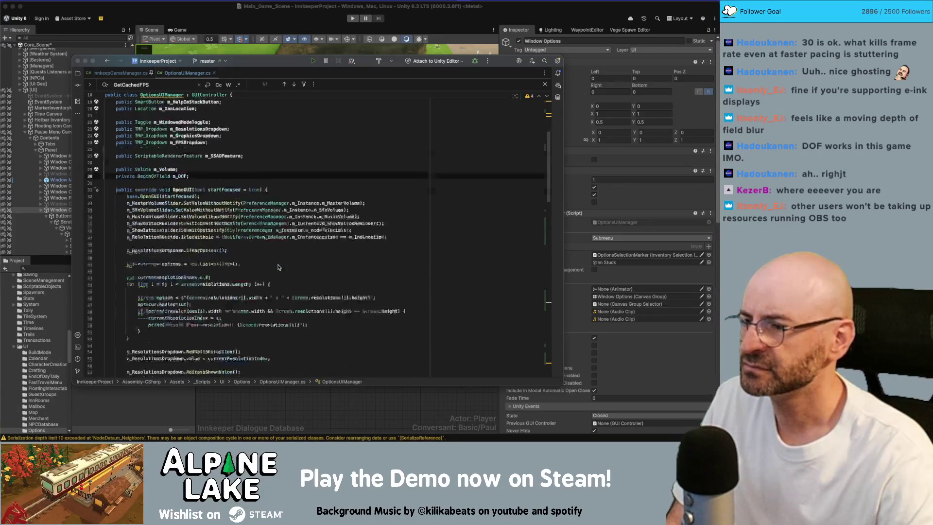
scroll(305, 268, up, 6)
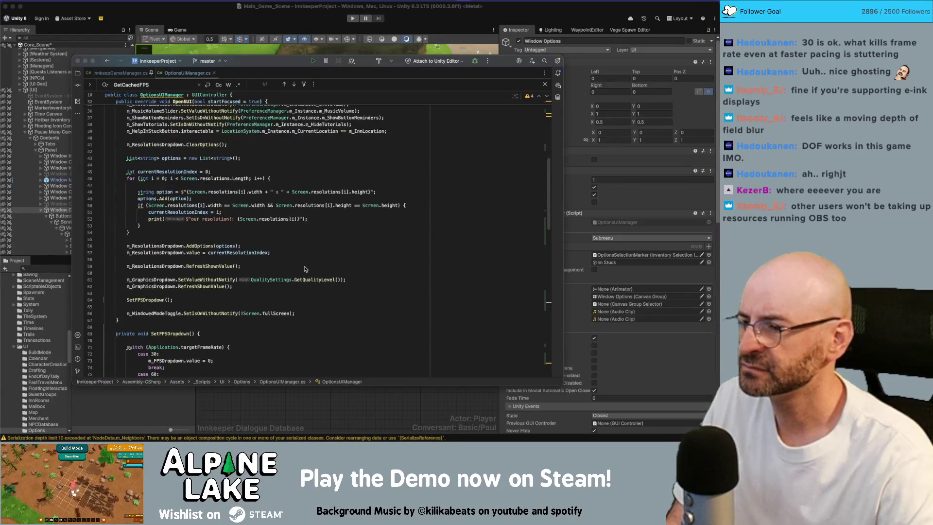
key(Return)
key(Return)
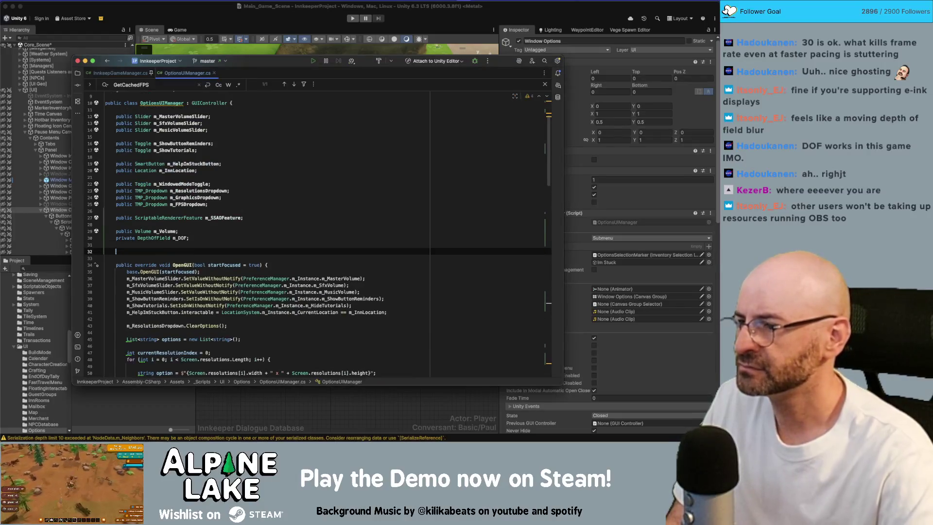
text(awake)
key(Return)
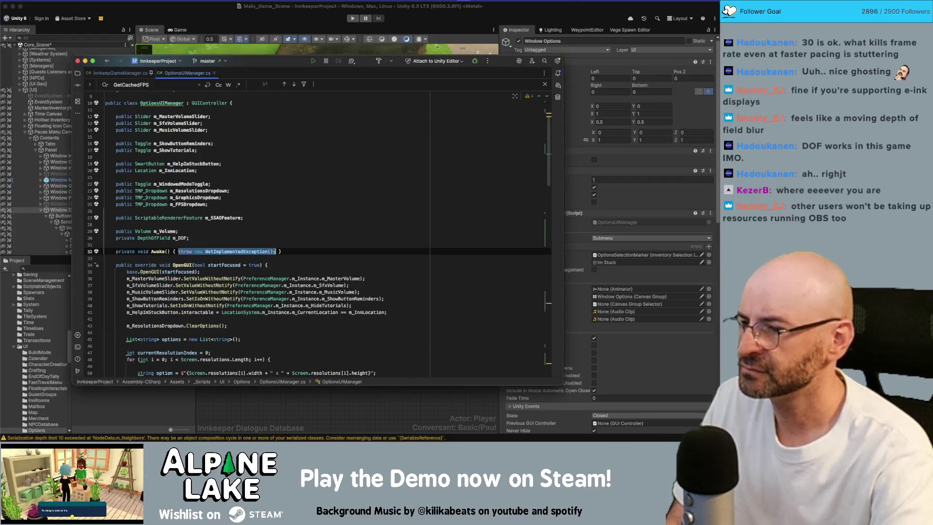
text(m_DOF = m)
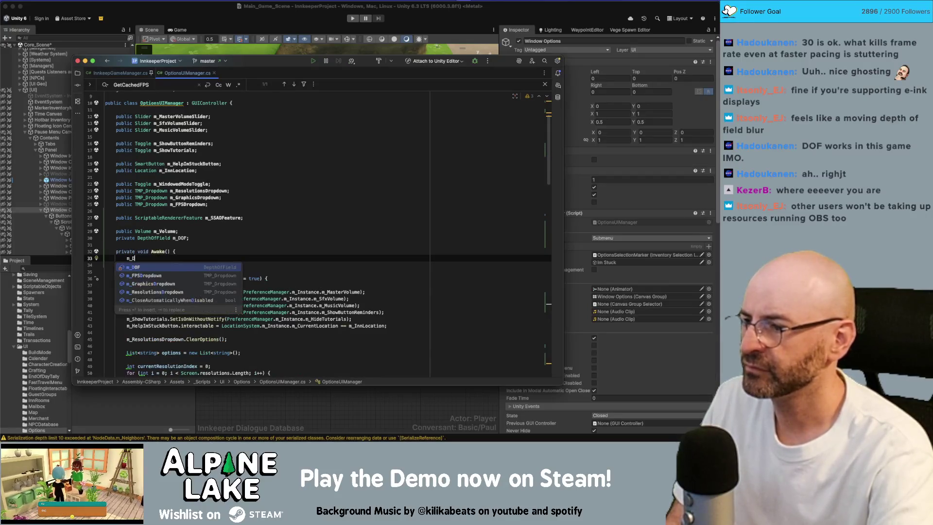
text(_Volume.try)
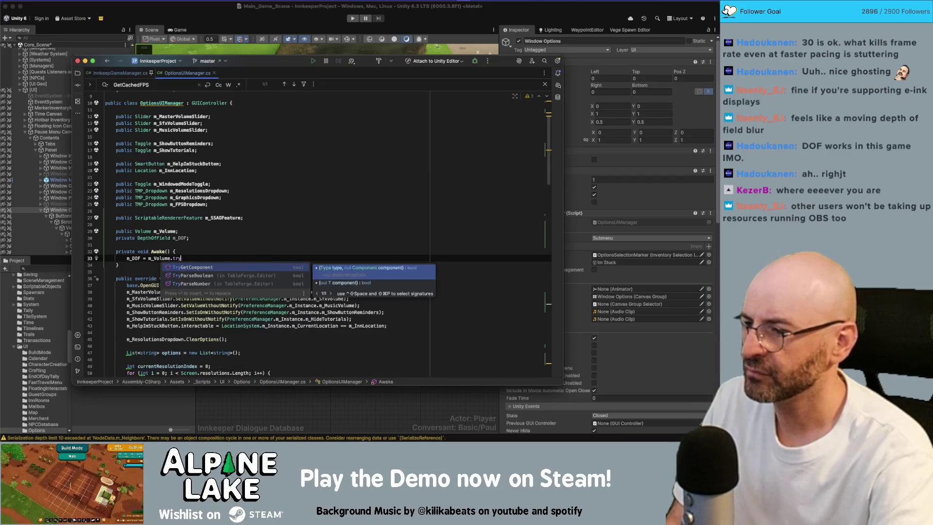
key(BackSpace)
key(BackSpace)
key(BackSpace)
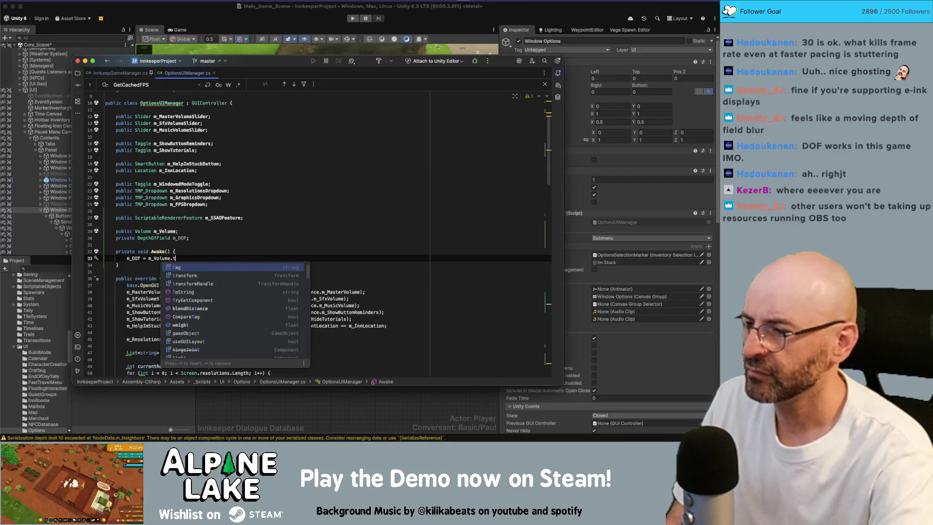
text(tryget)
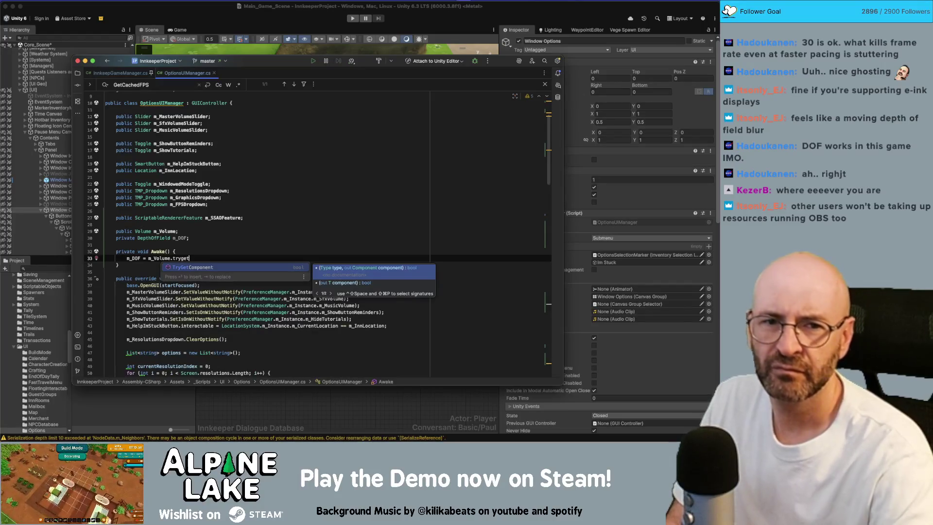
key(super+Tab)
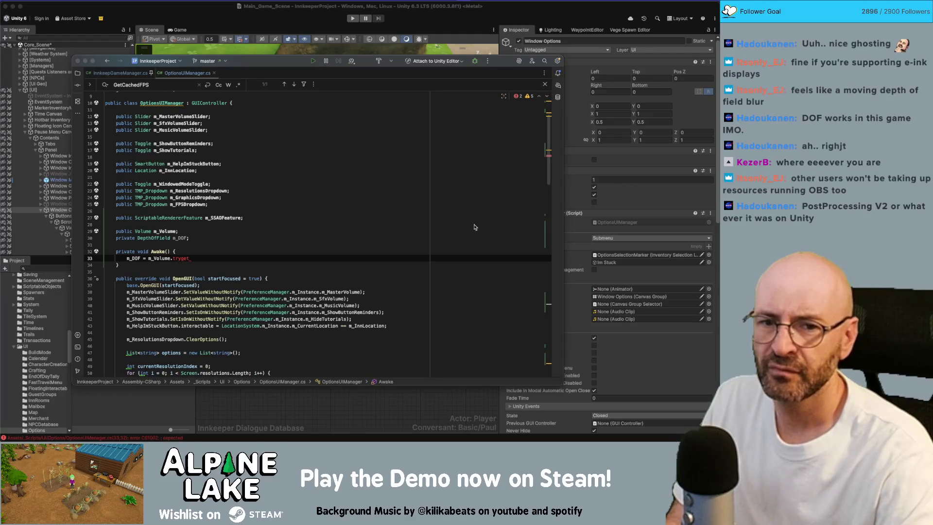
Complete Awake as m_Volume.profile.TryGet<DepthOfField>(out m_DOF) and save the script
key(BackSpace)
key(BackSpace)
key(BackSpace)
text(profile.)
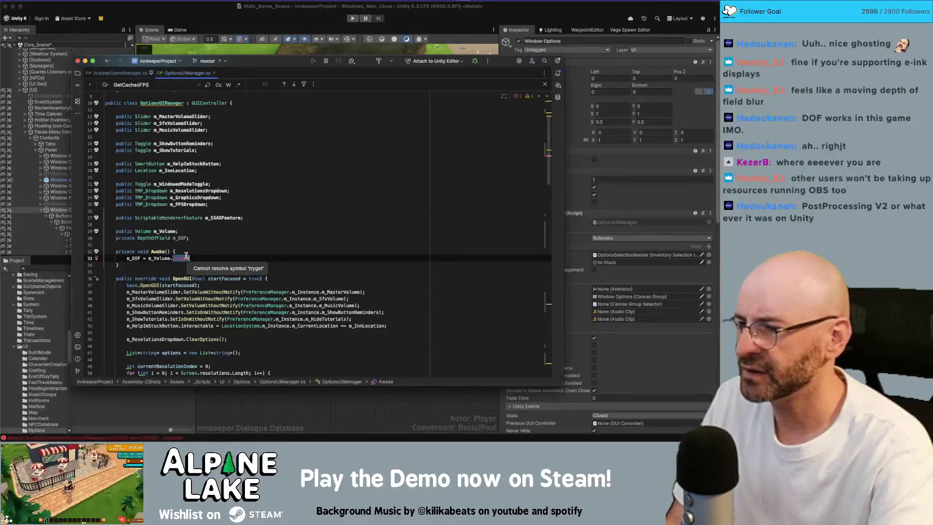
text(TryG)
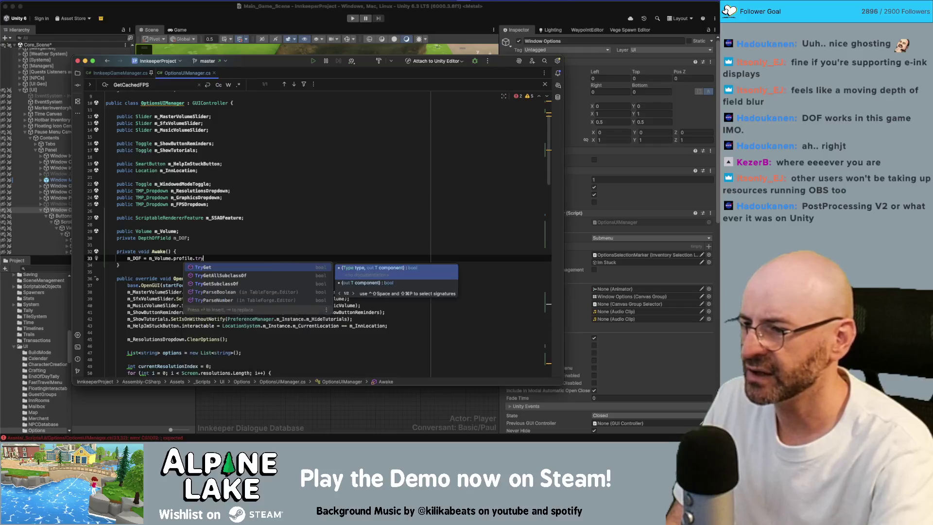
key(Return)
key(BackSpace)
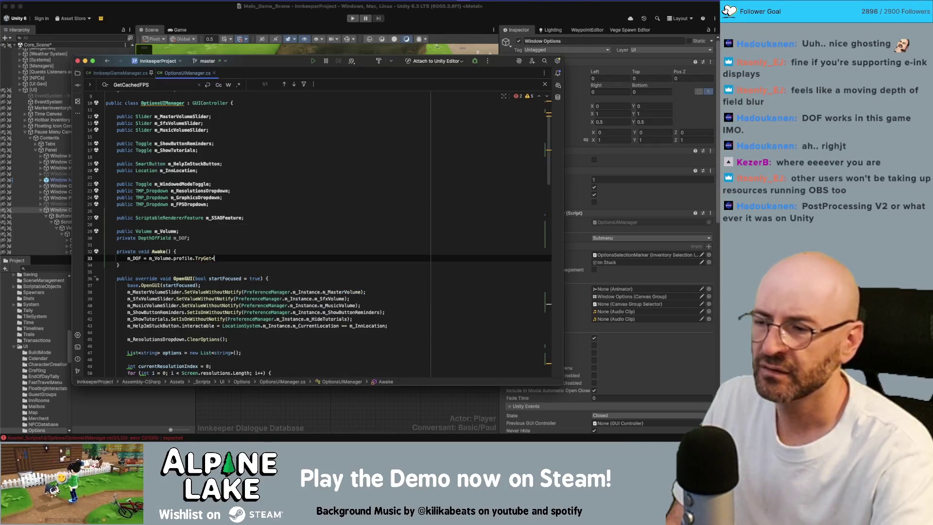
text(<DepthOf)
key(Return)
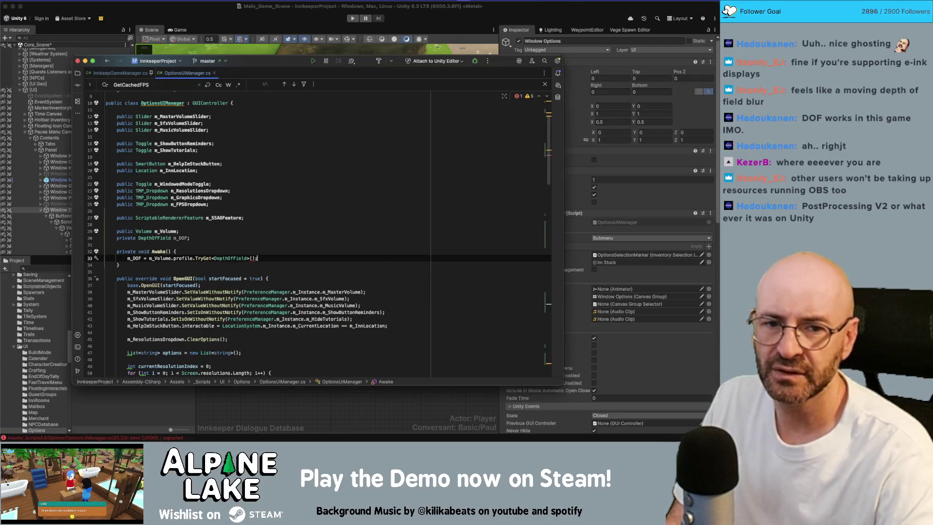
key(super+Tab)
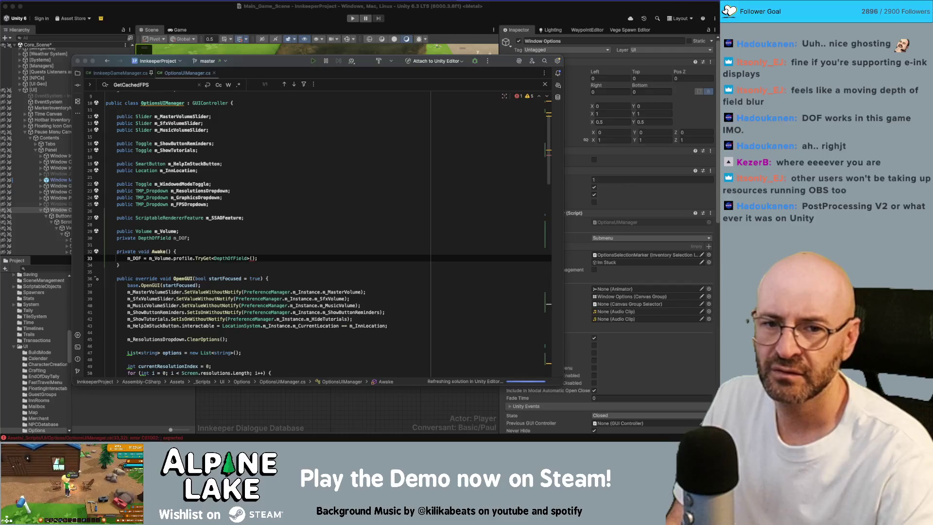
click(252, 258)
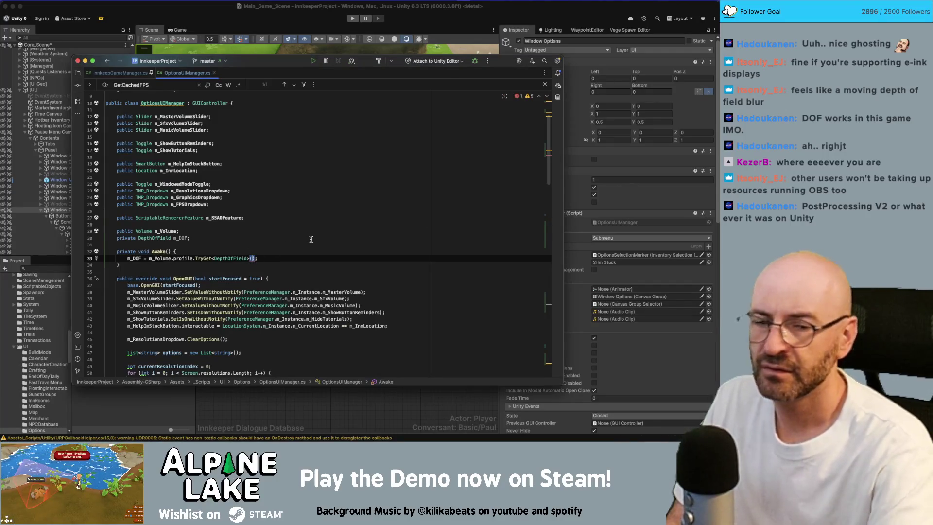
text(dOF)
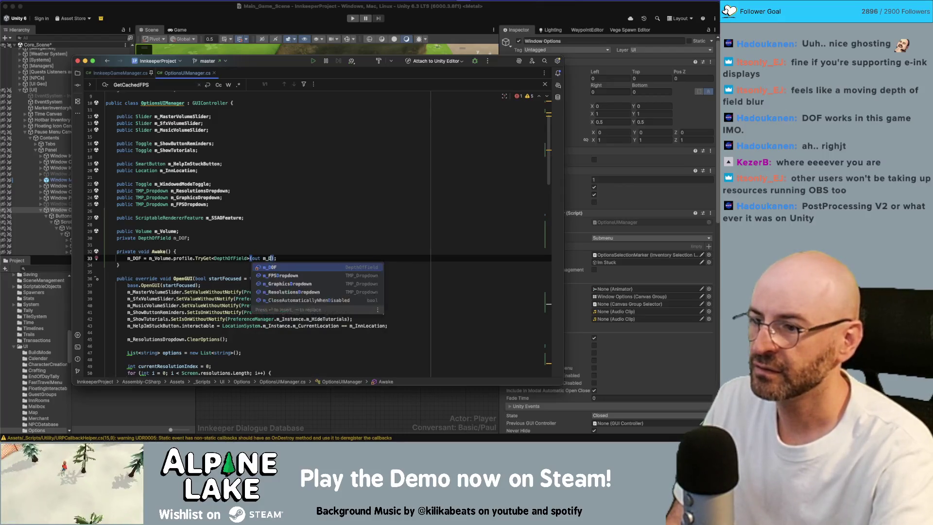
key(Return)
key(Delete)
key(Delete)
key(Delete)
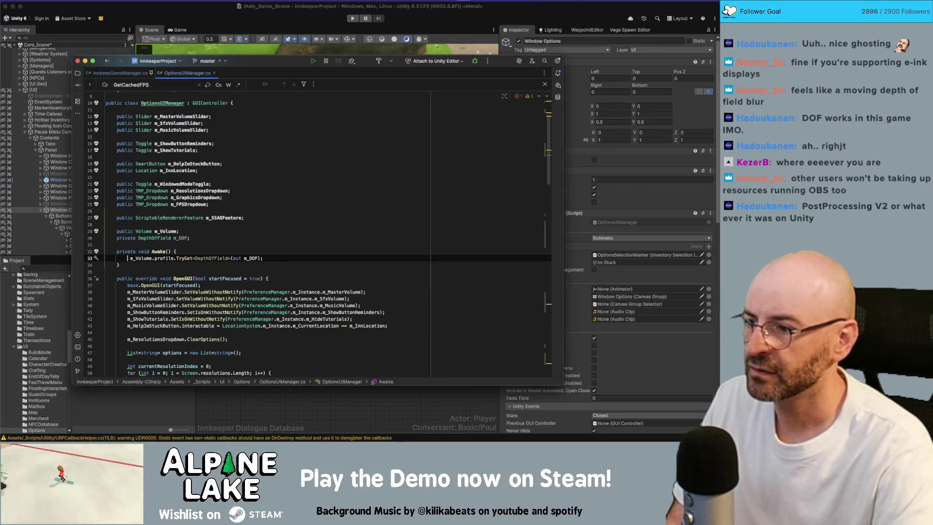
key(End)
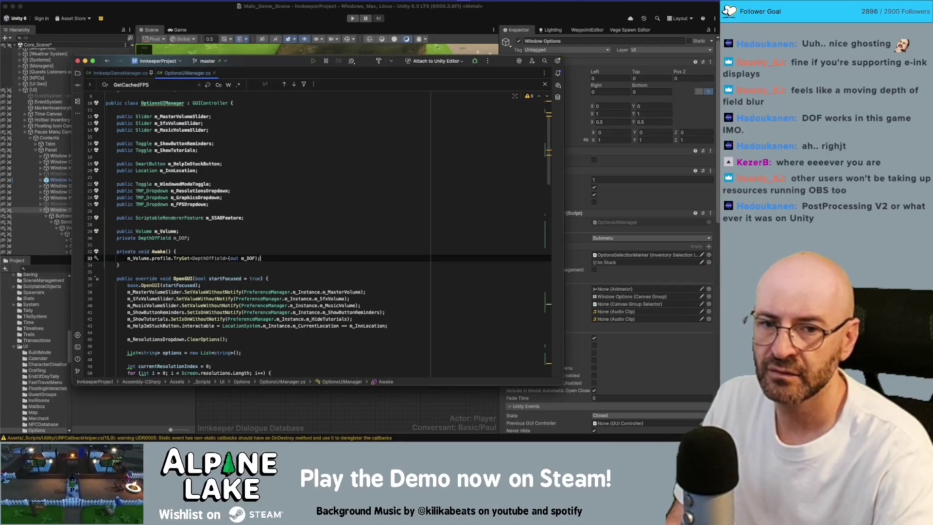
key(super+Tab)
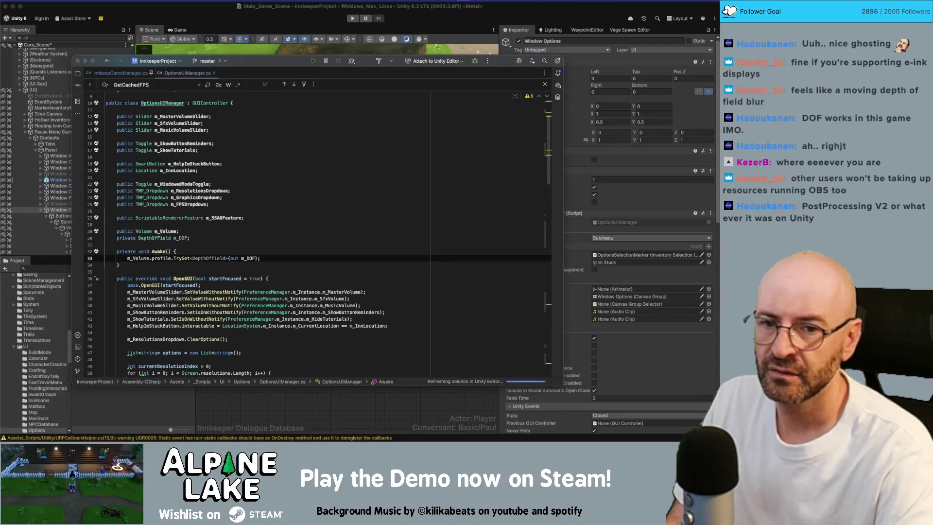
click(151, 258)
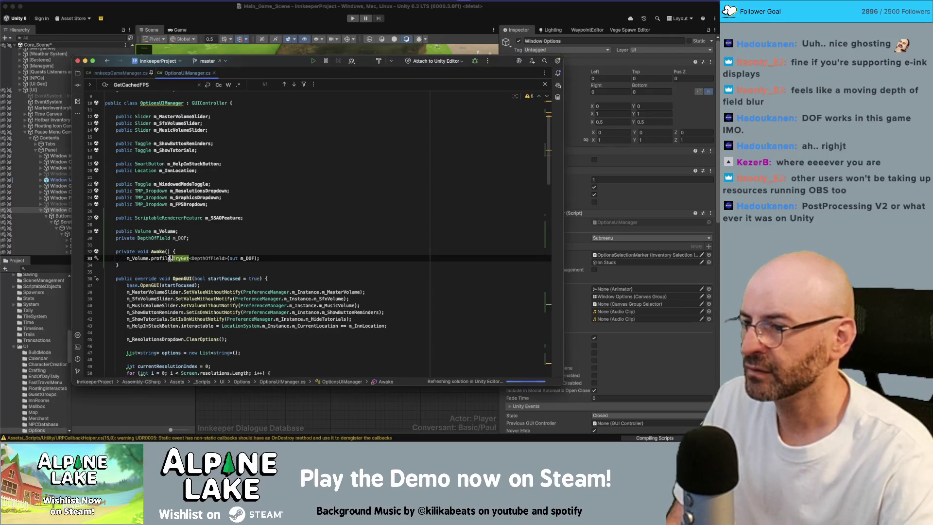
Add ToggleDOF(bool value) setting m_DOF.active = value below ToggleShadows, and begin ToggleAntiAliasing
scroll(247, 258, down, 20)
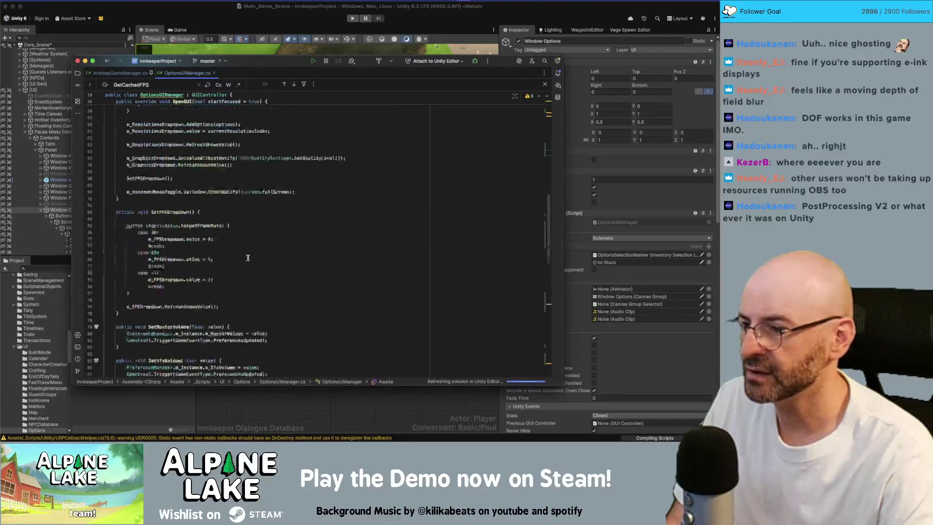
click(242, 294)
key(Down)
key(Down)
key(Down)
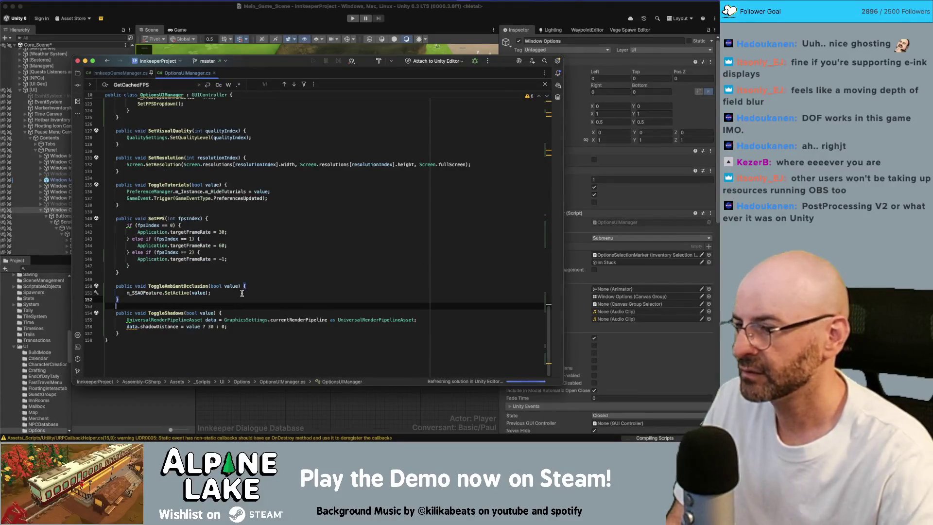
key(Return)
key(Return)
text(pub)
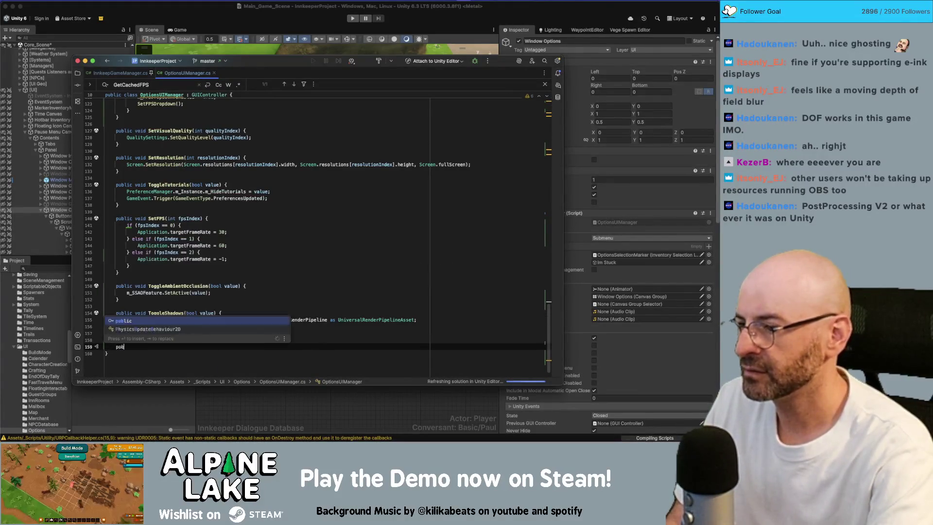
text(lic void ToggleDOF)
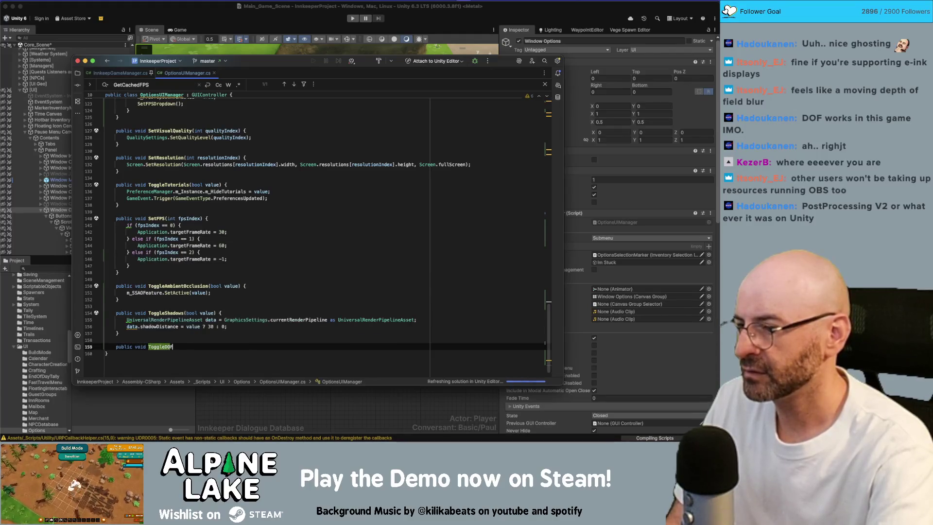
text((bool value)
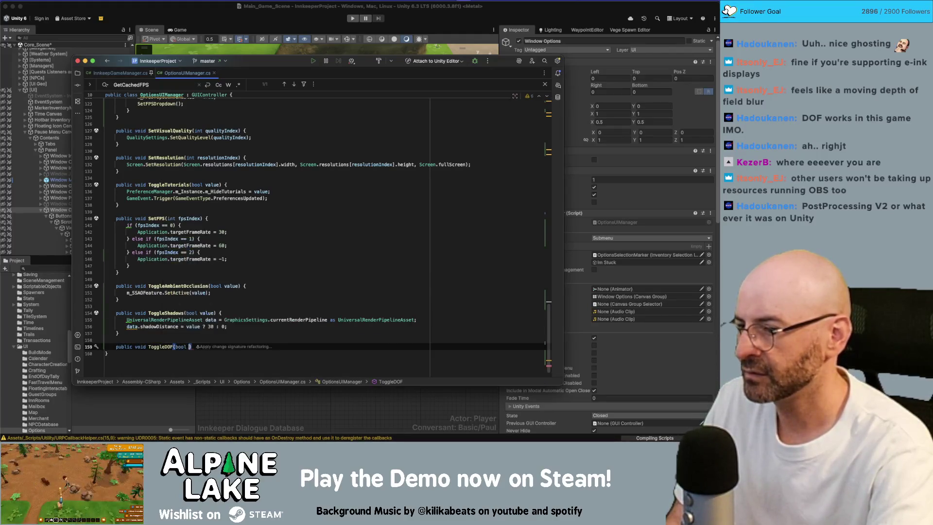
text() {)
key(Return)
text(m_DOF.enabl)
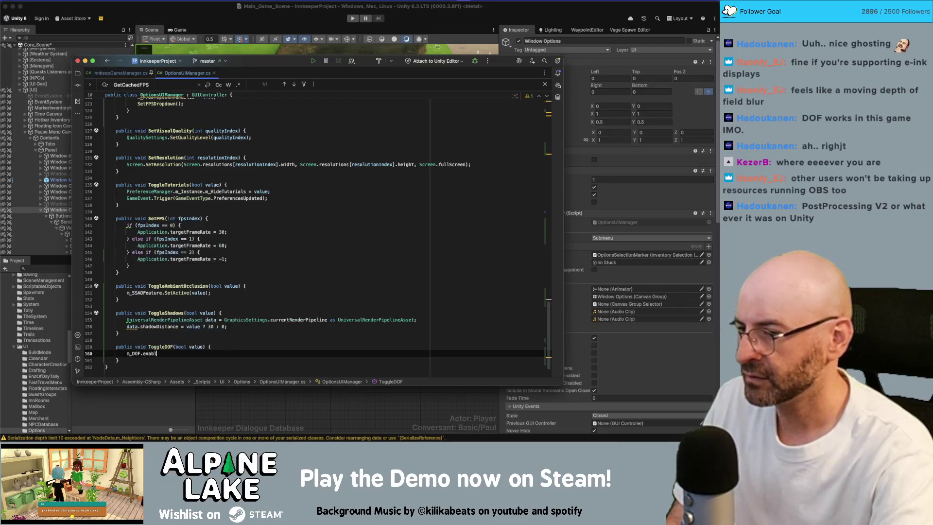
key(BackSpace)
key(BackSpace)
key(BackSpace)
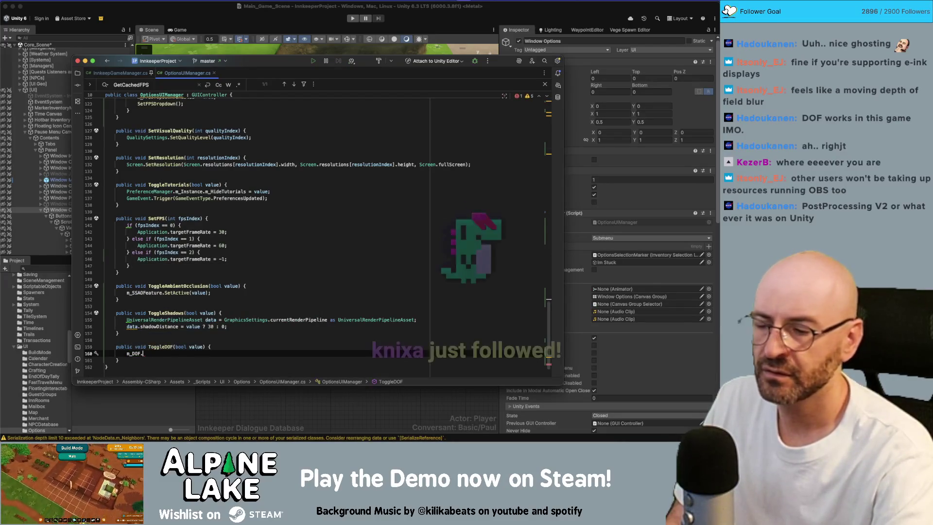
text(ac)
key(Return)
text(=)
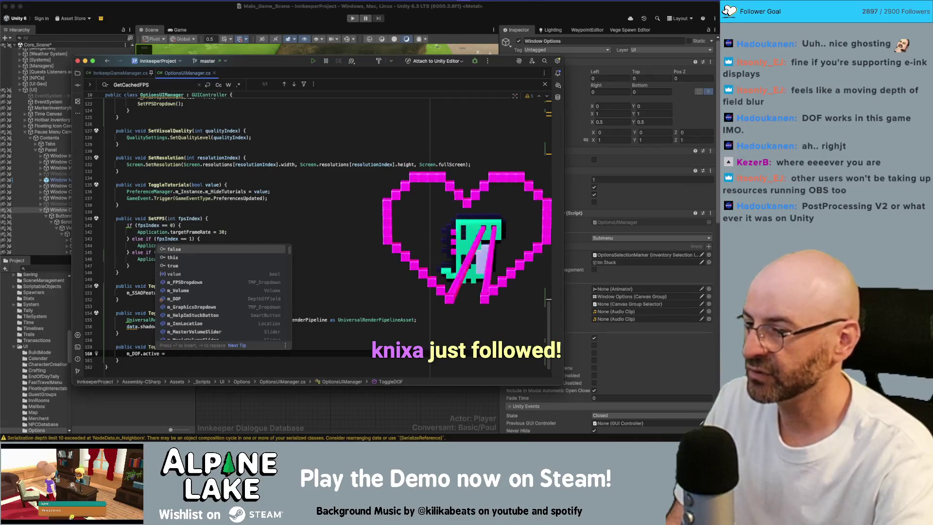
text(value;)
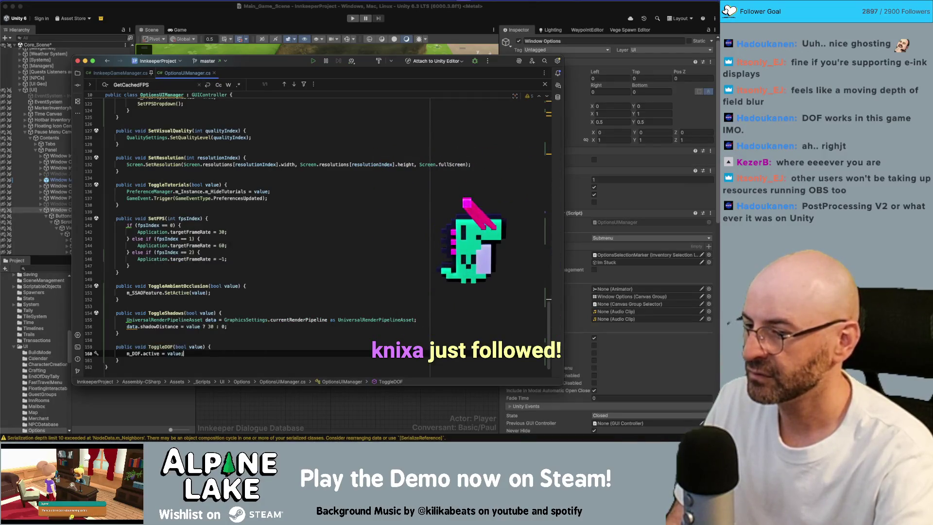
key(Down)
key(Return)
key(Return)
text(public )
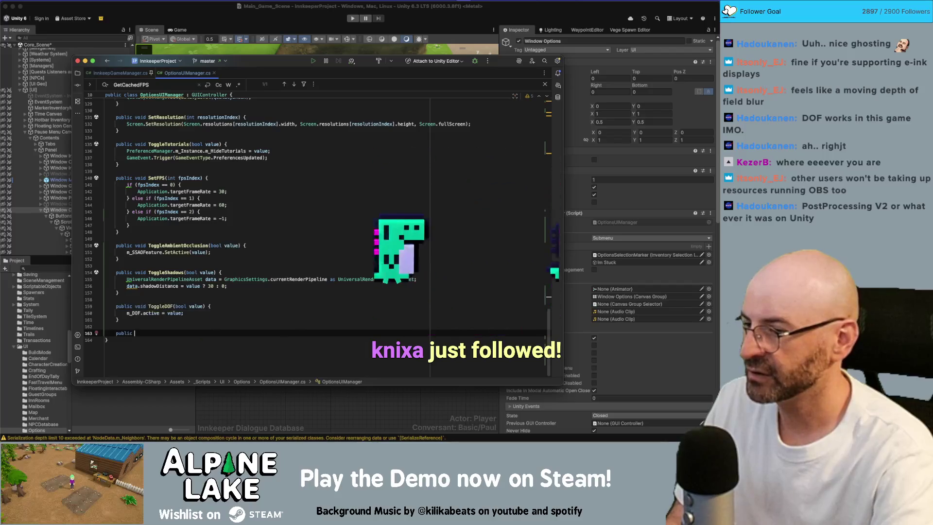
text(void Toggle)
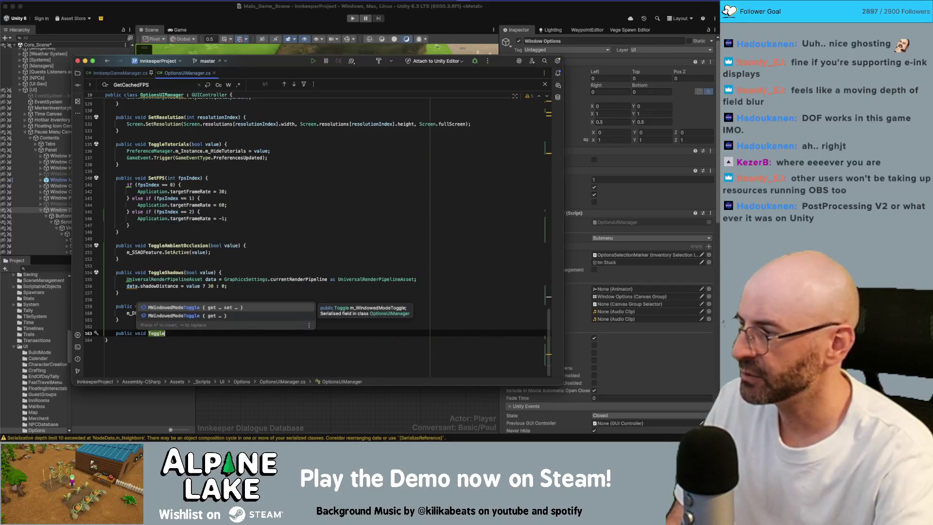
text(AntiAliasing()
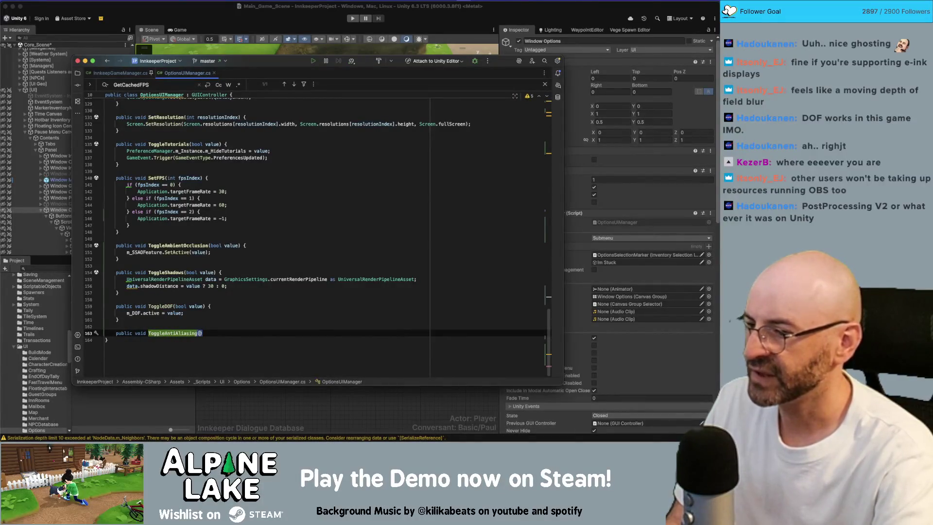
text(vod)
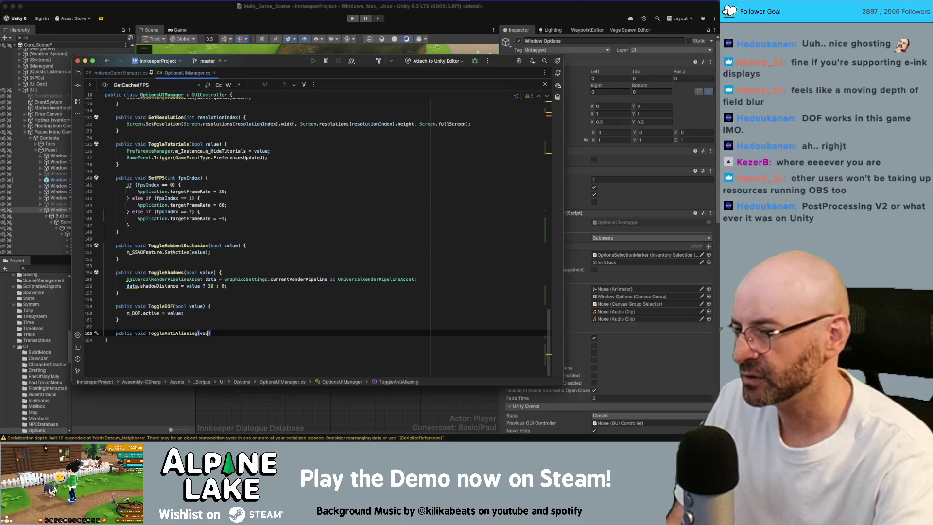
Give ToggleAntiAliasing a bool value parameter and start its body with Camera.main
key(BackSpace)
key(BackSpace)
key(BackSpace)
text(bool value){)
key(Return)
key(BackSpace)
key(BackSpace)
text(Camera.main.antia)
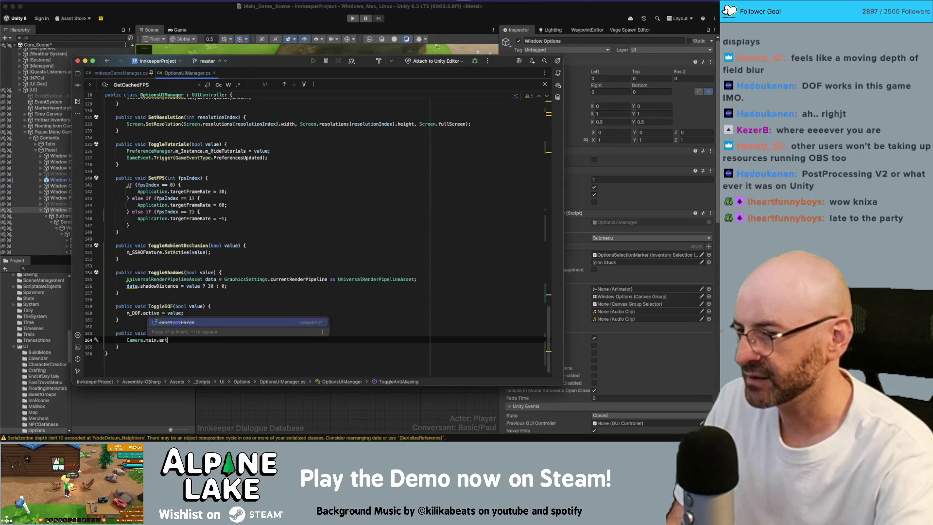
text(alia)
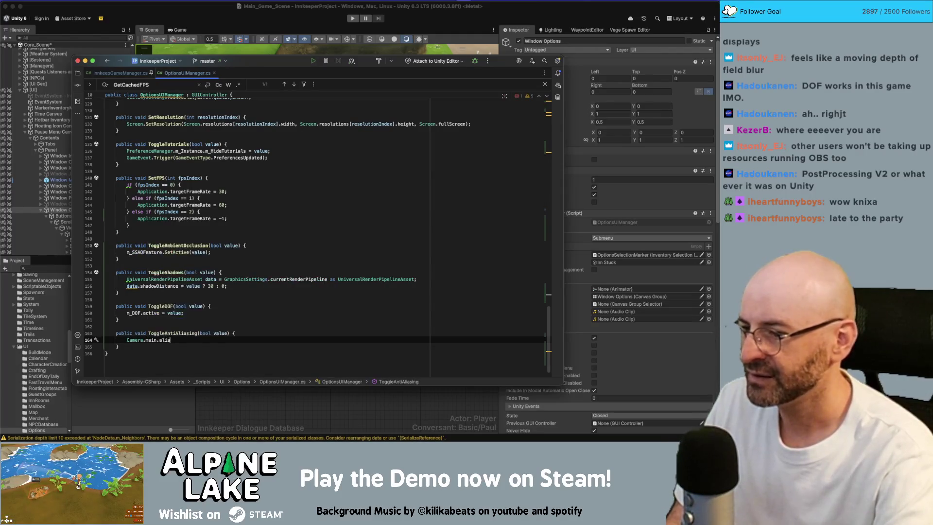
key(BackSpace)
key(BackSpace)
key(BackSpace)
key(BackSpace)
text(get)
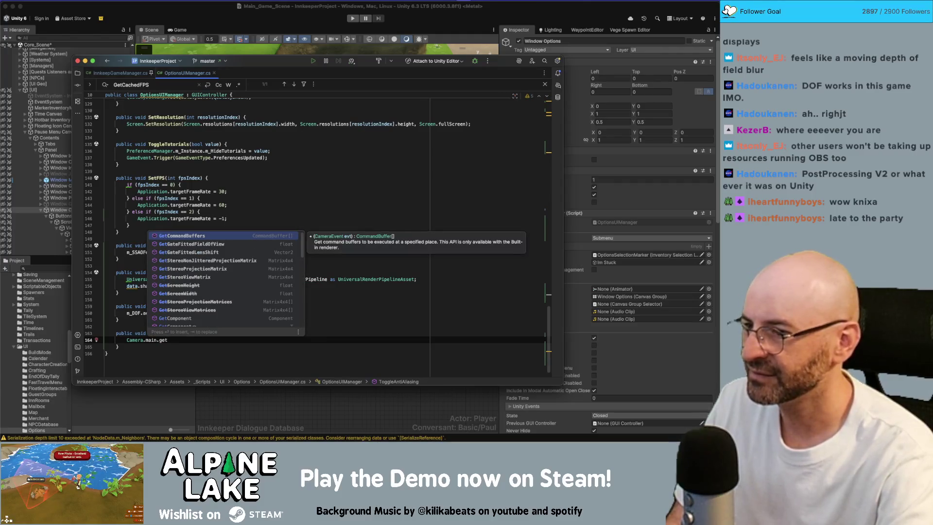
Remove the invalid 'get' after Camera.main, save the script, and return to Unity
scroll(216, 277, down, 3)
scroll(216, 277, down, 1)
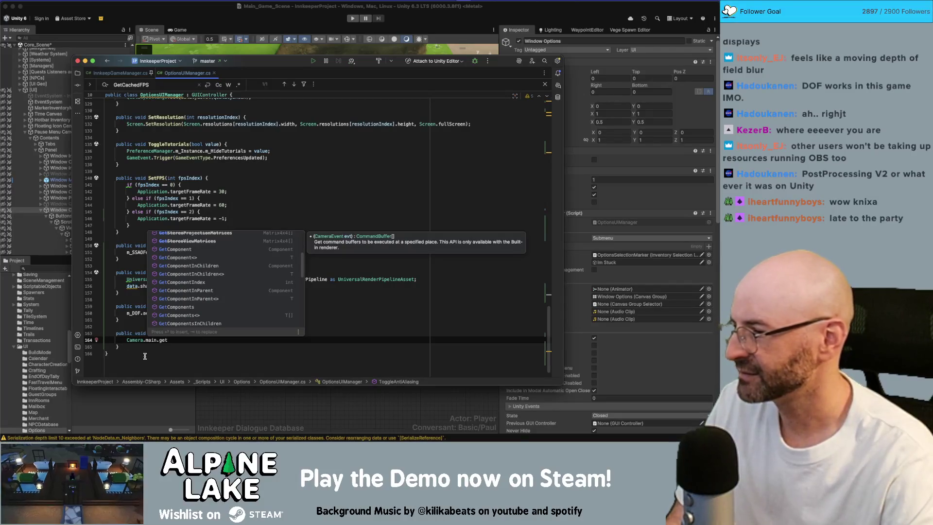
key(Escape)
click(163, 346)
click(164, 340)
key(BackSpace)
key(BackSpace)
key(BackSpace)
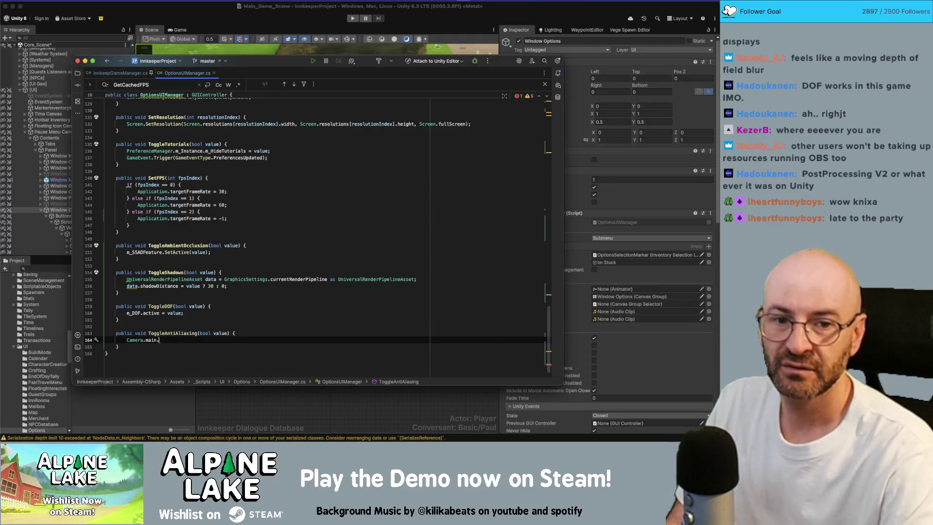
key(super+Tab)
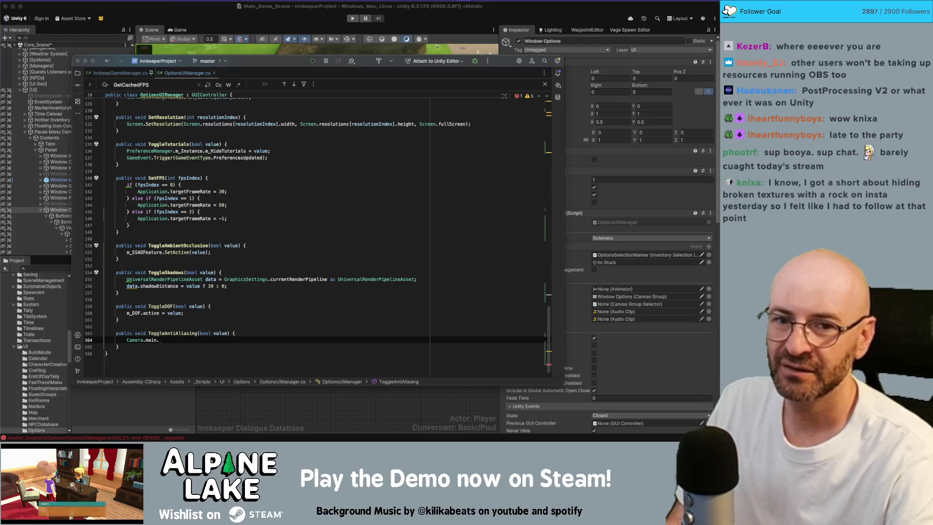
key(super+Tab)
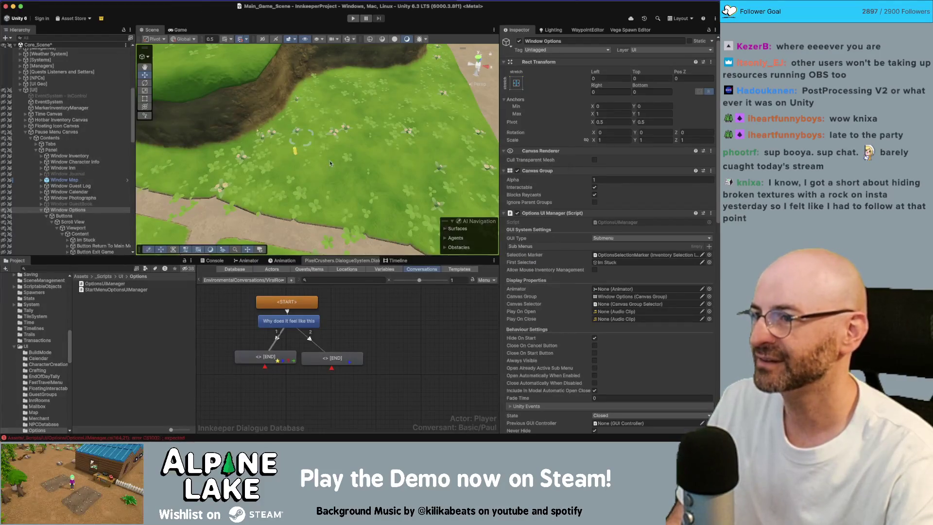
Load HikeLoop_A and frame the conversation trigger and SM_Rock_Pile_05, undoing the rock's accidental move
scroll(58, 233, down, 10)
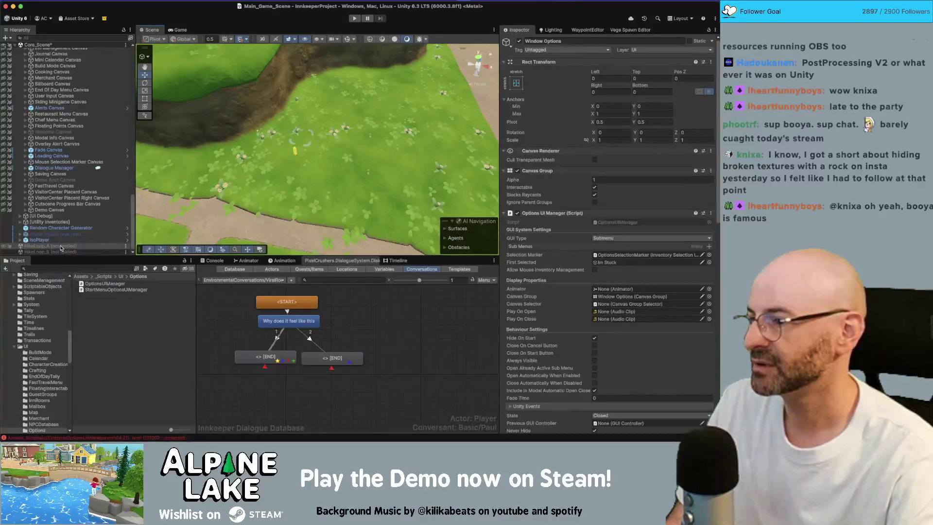
double_click(62, 246)
scroll(62, 224, down, 10)
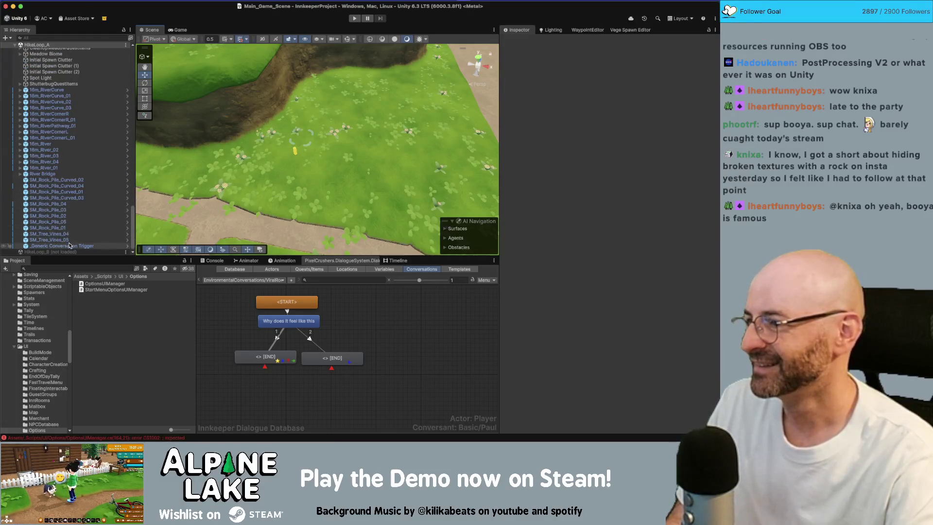
click(211, 180)
key(f)
mouse_move(211, 178)
mouse_down()
mouse_move(189, 187)
mouse_move(310, 136)
mouse_up()
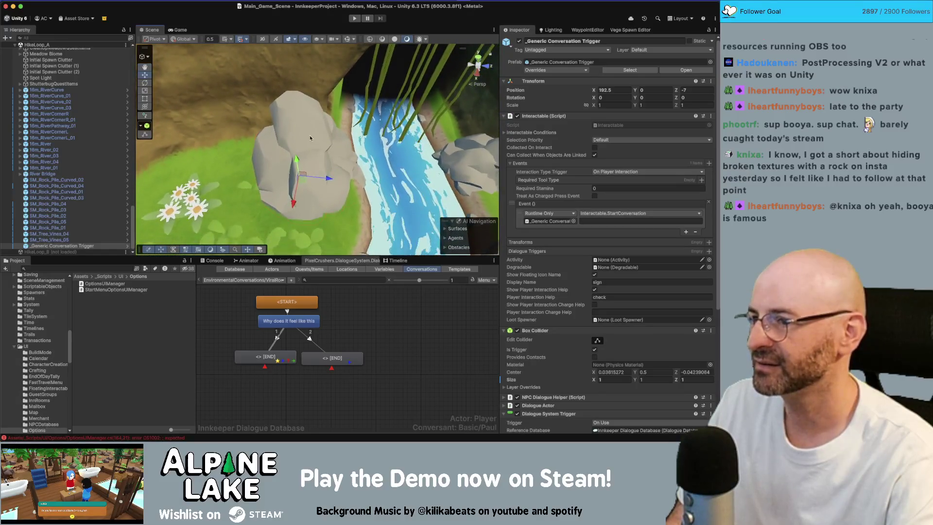
click(326, 183)
drag(325, 183, 204, 205)
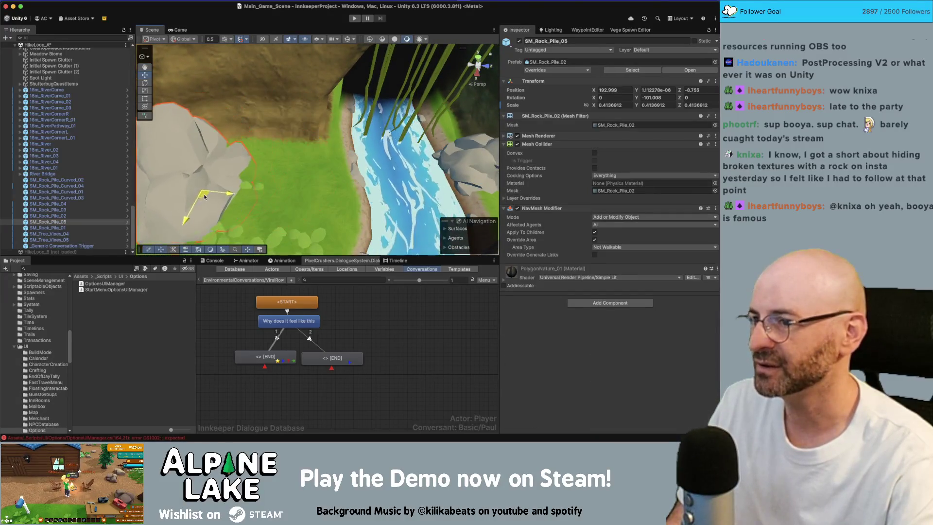
key(super+z)
key(f)
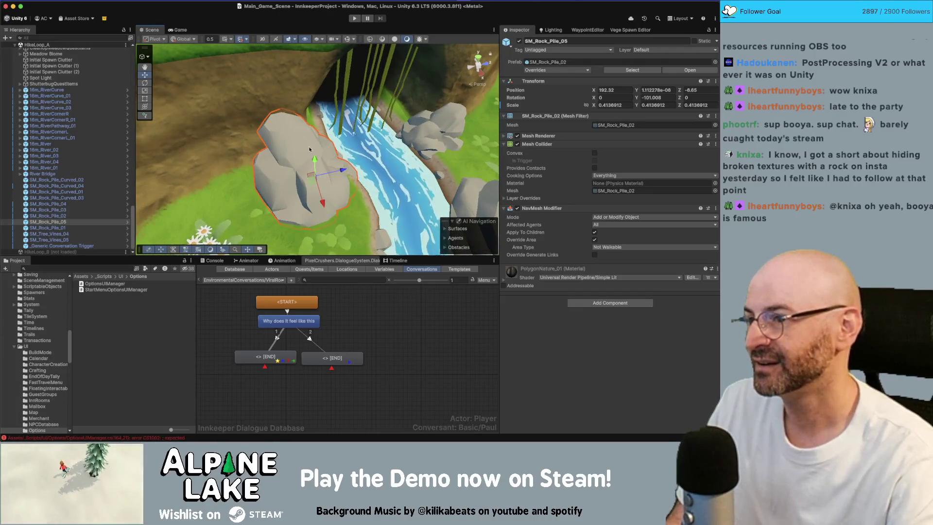
drag(300, 159, 298, 150)
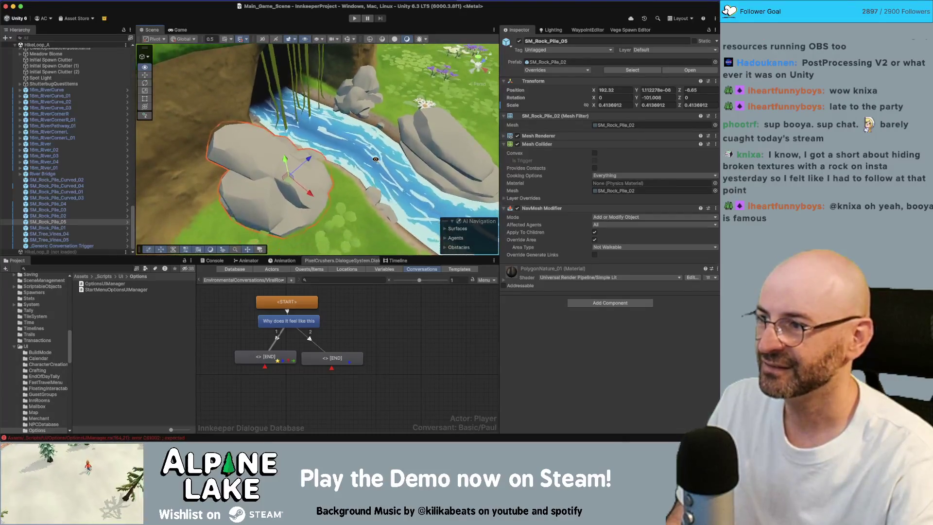
Select the 'Why does it feel like this' node and display the ViralRock conversation's properties
click(291, 321)
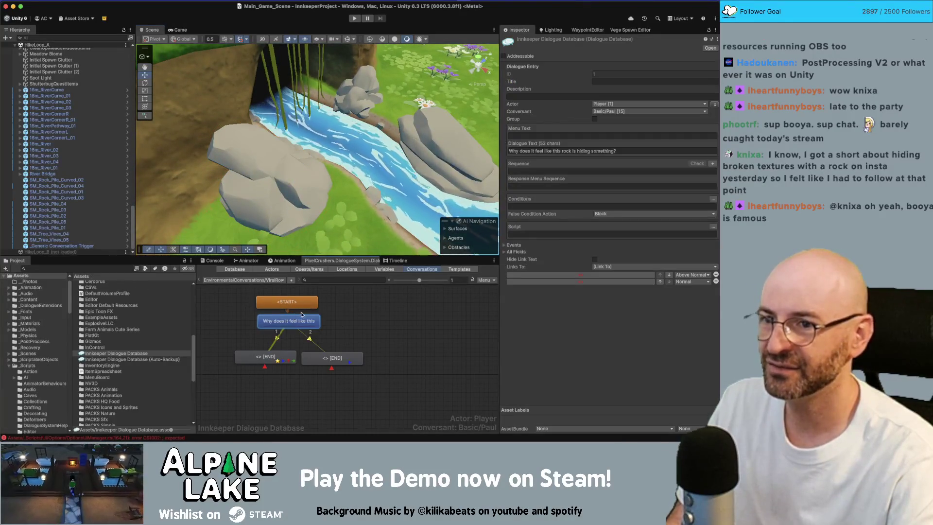
click(274, 342)
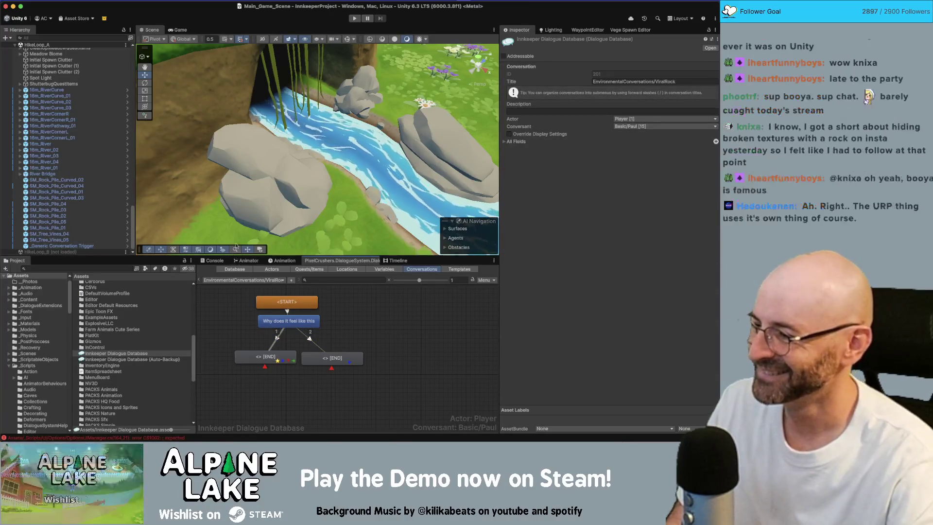
drag(276, 184, 229, 185)
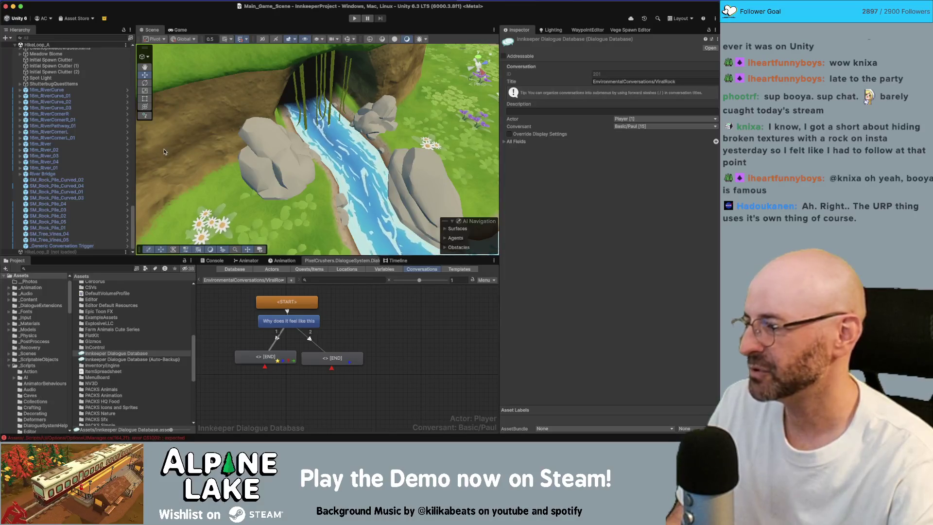
scroll(90, 152, up, 5)
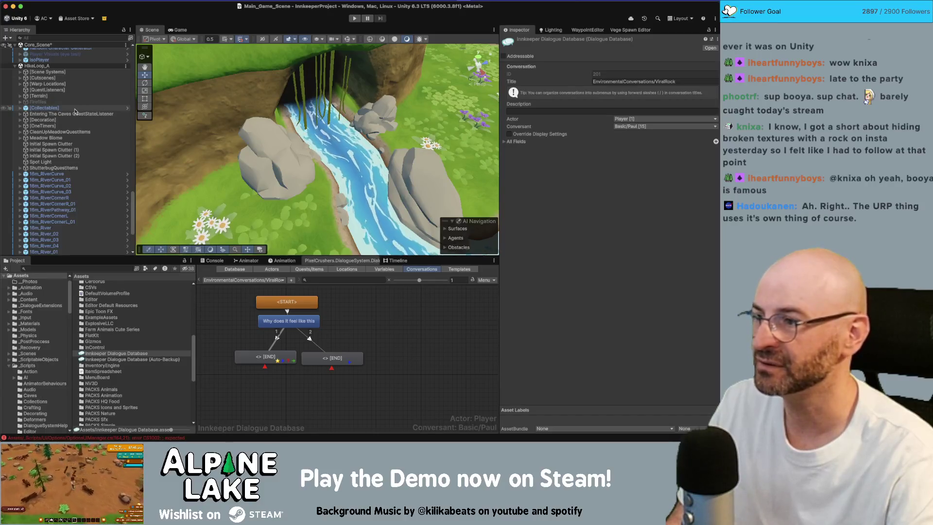
scroll(75, 112, down, 5)
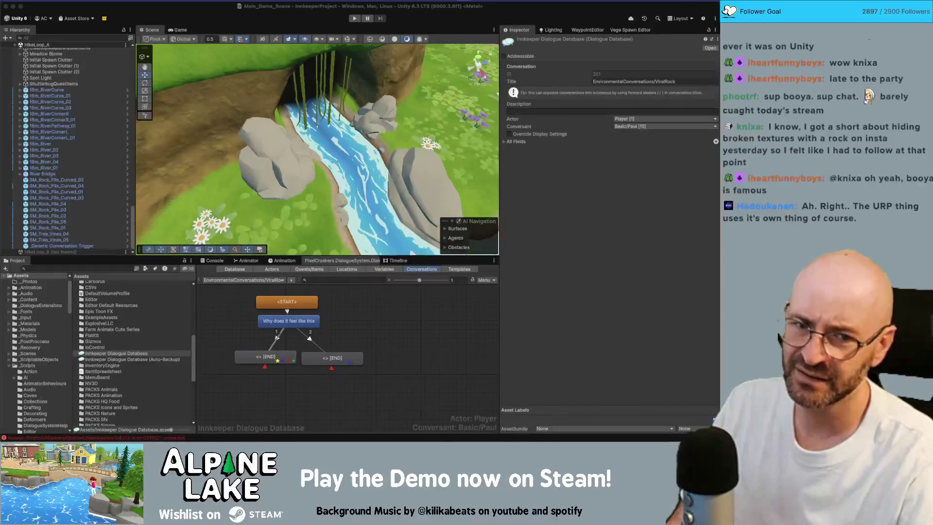
click(133, 83)
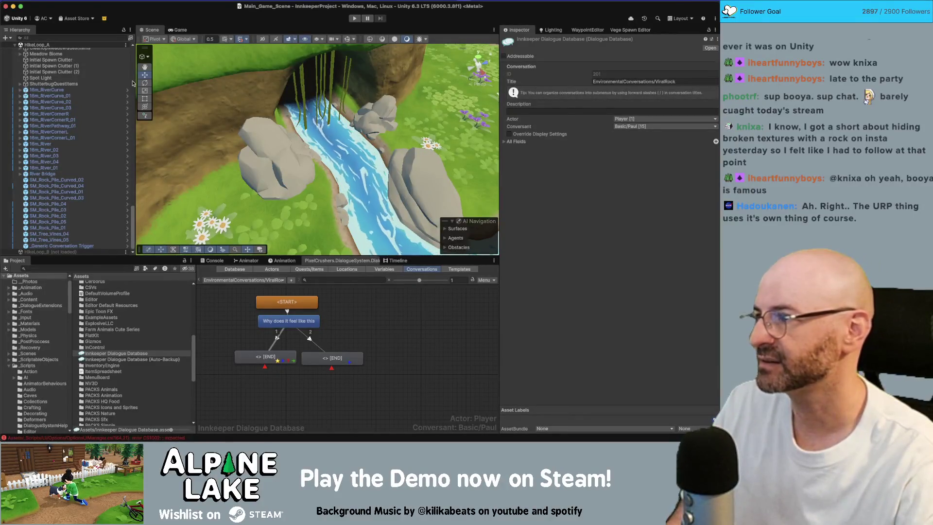
Replace Camera.main. on line 164 with QualitySettings.antiAliasing = 0
key(super+Tab)
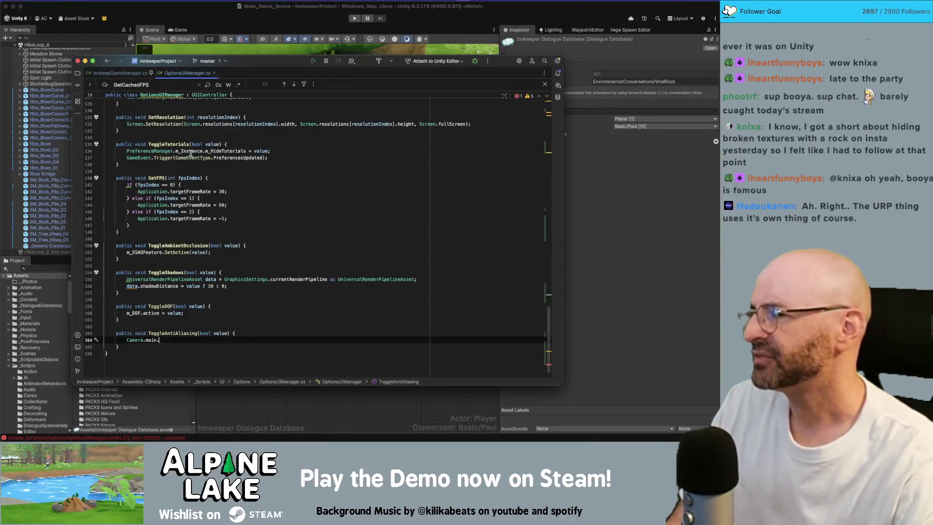
mouse_move(190, 149)
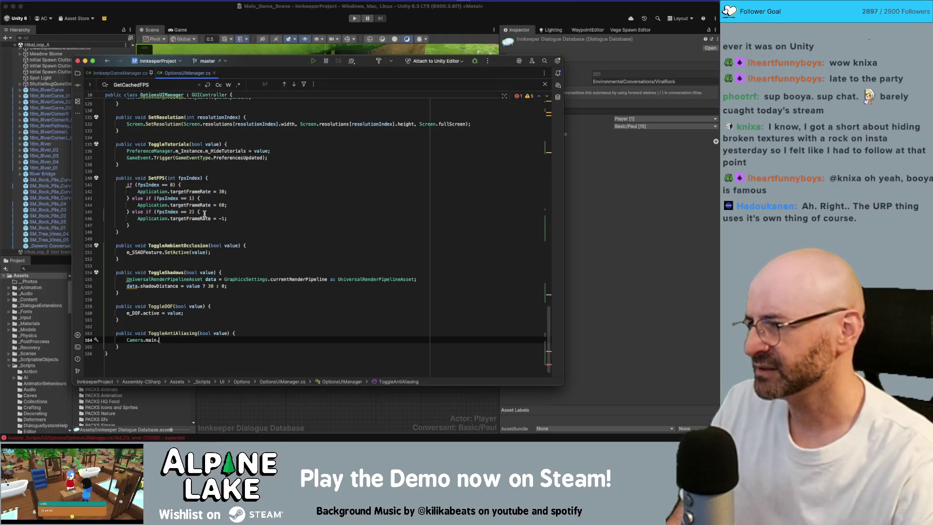
key(shift+Home)
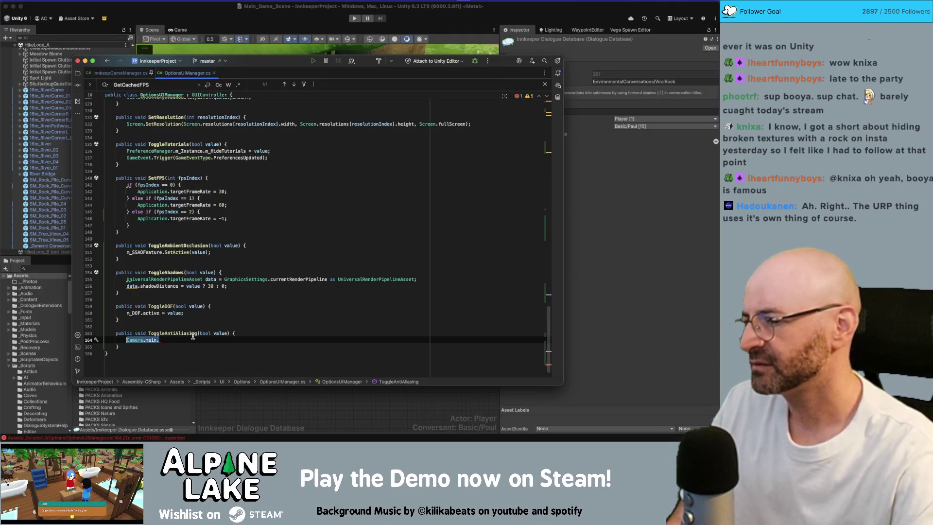
key(BackSpace)
text(QualitySet)
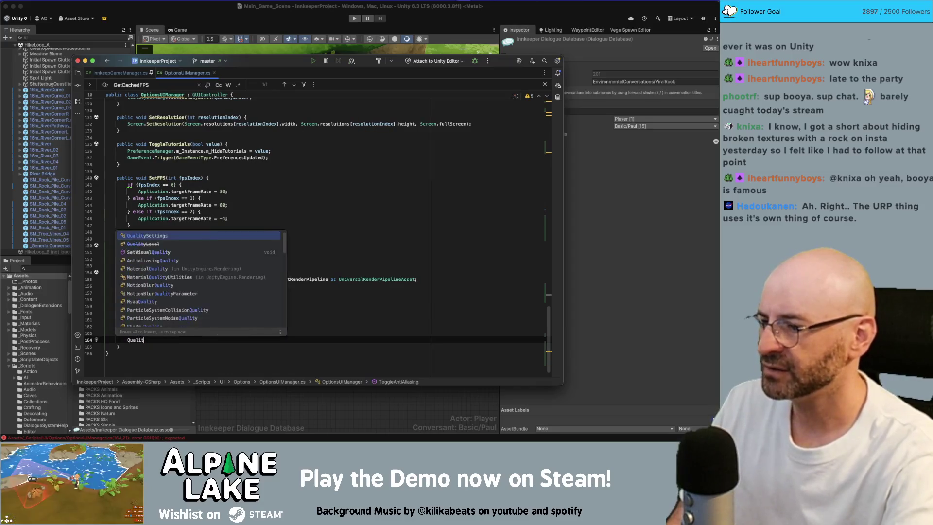
key(Return)
text(.anti)
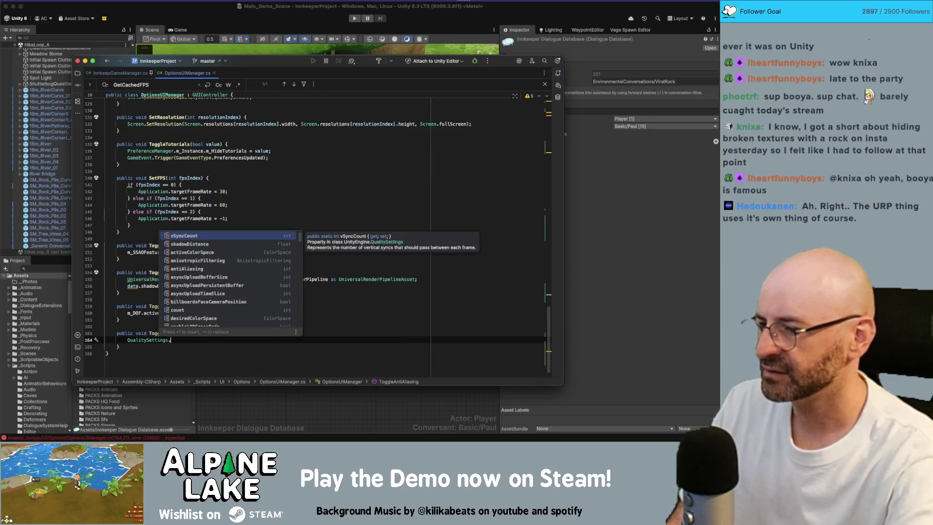
key(Return)
text(=)
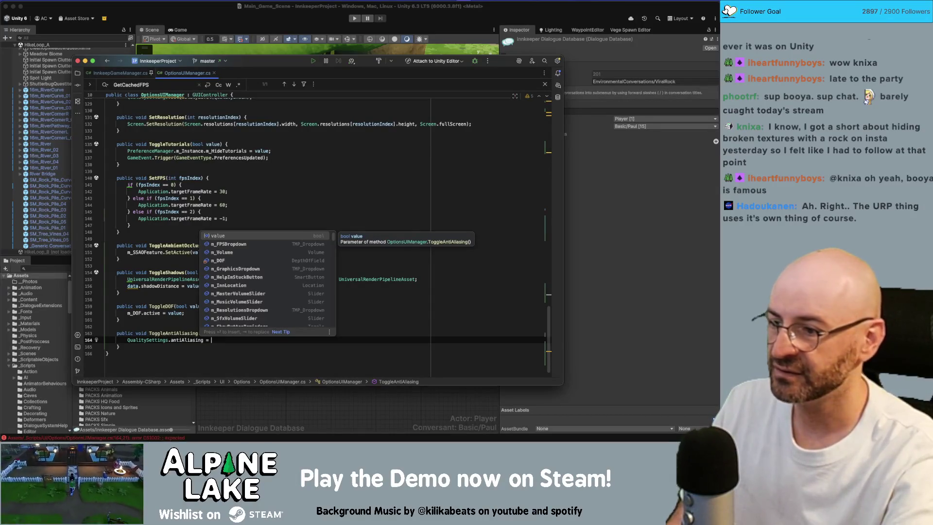
text(0)
Make the antiAliasing assignment conditional on value, dropping the == 0 comparison, then return to Unity
key(BackSpace)
text(value == 0?)
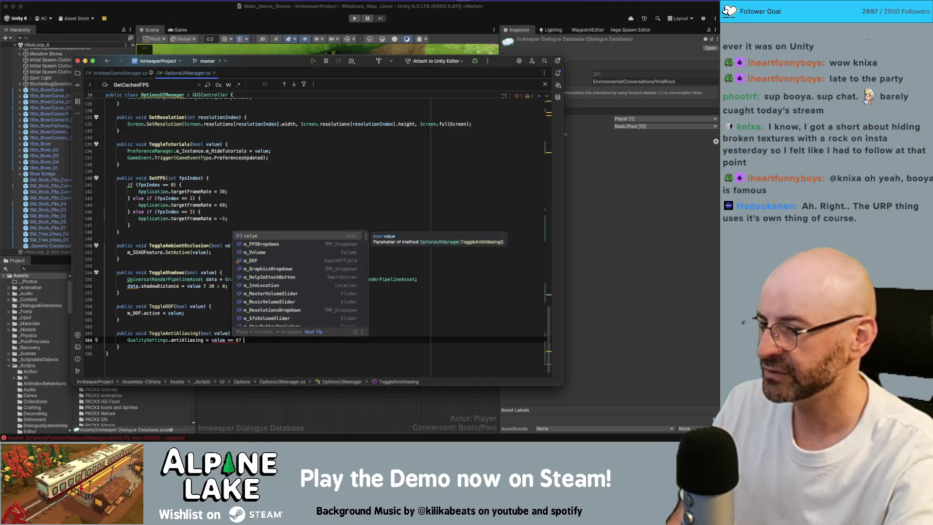
text( 0)
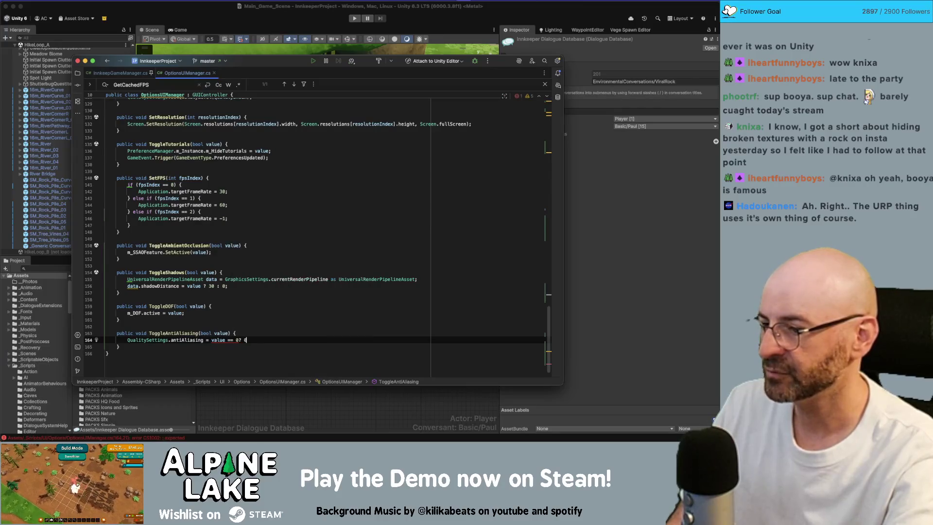
text(;;)
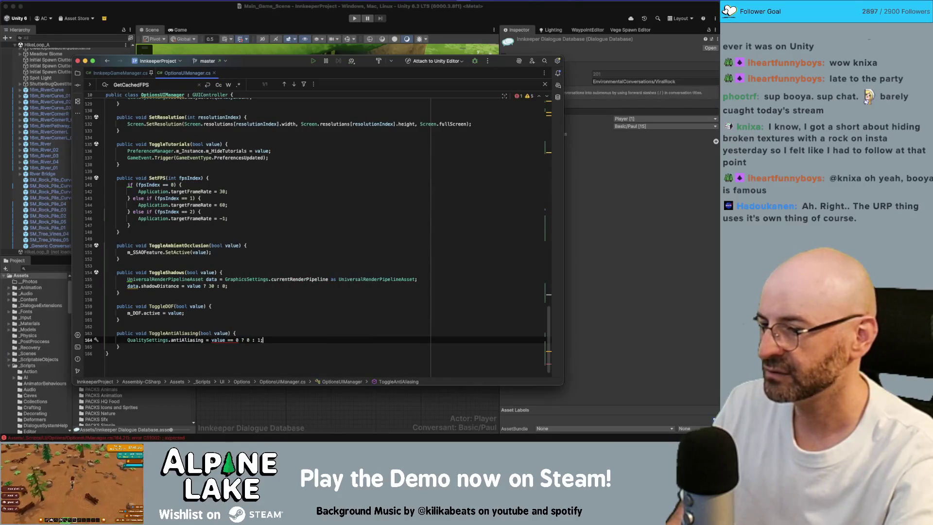
double_click(217, 339)
mouse_move(220, 341)
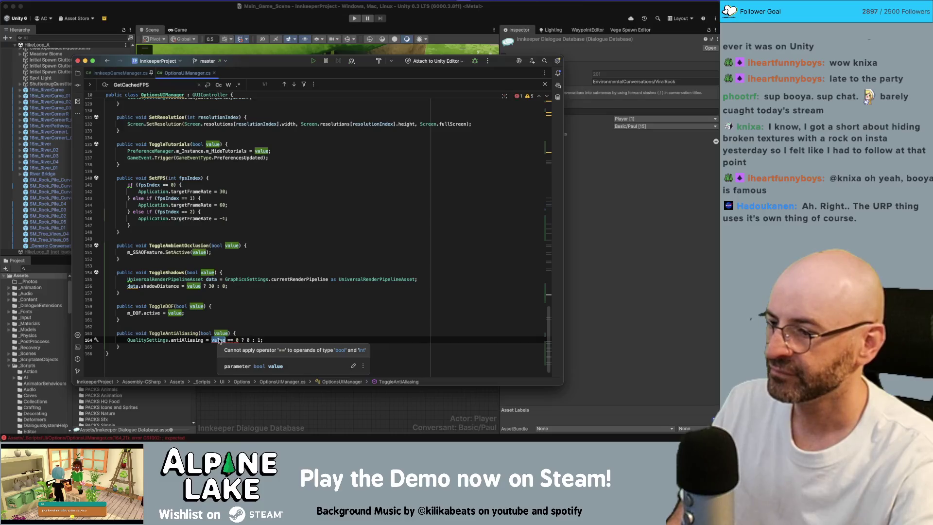
click(241, 340)
key(BackSpace)
key(BackSpace)
key(BackSpace)
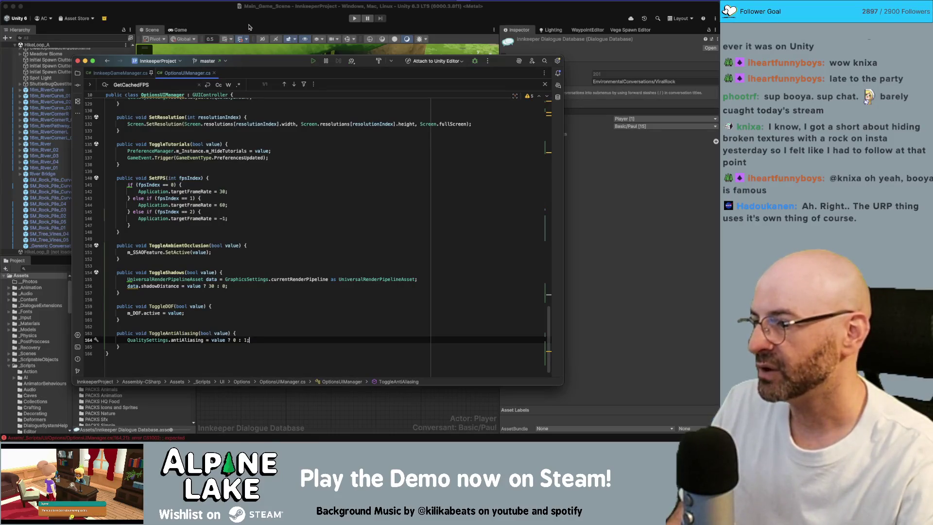
click(212, 31)
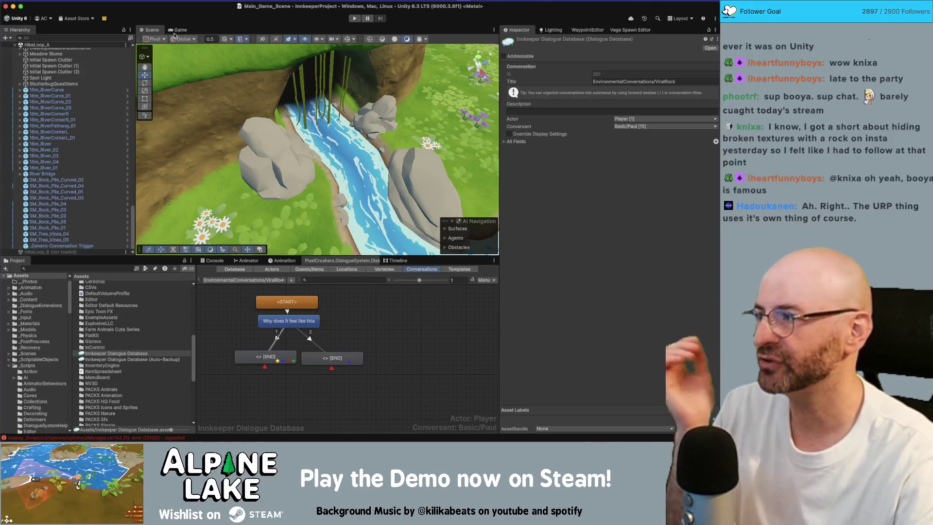
Duplicate Toggle Ambient Occlusion and name the copy Toggle AntiAliasing
click(179, 30)
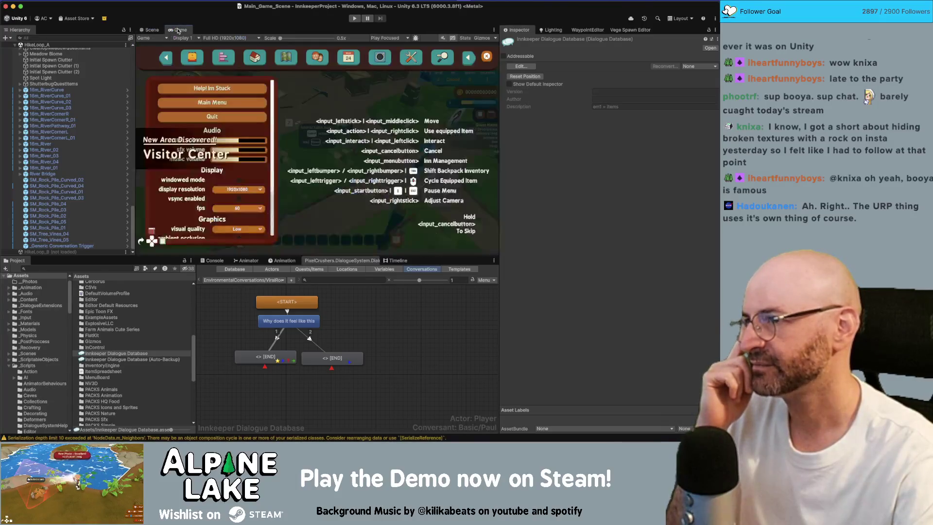
scroll(102, 141, up, 10)
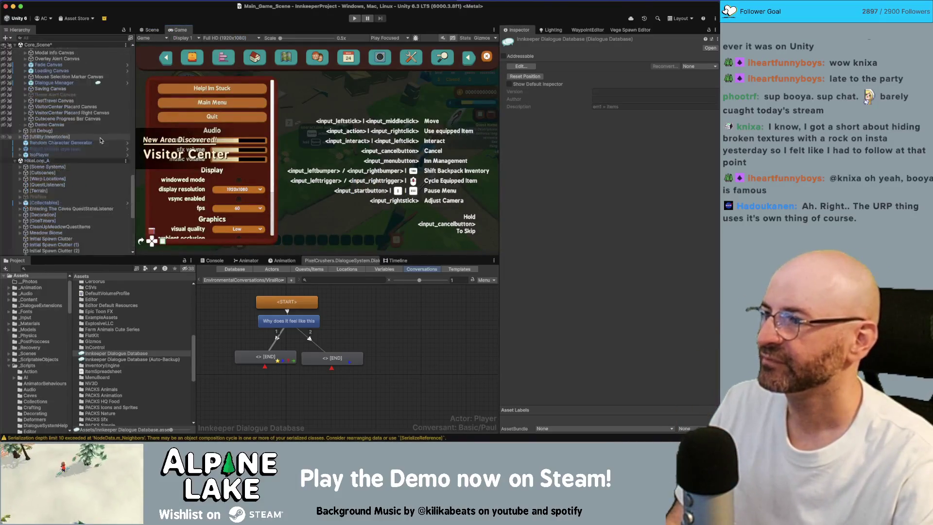
scroll(101, 140, up, 10)
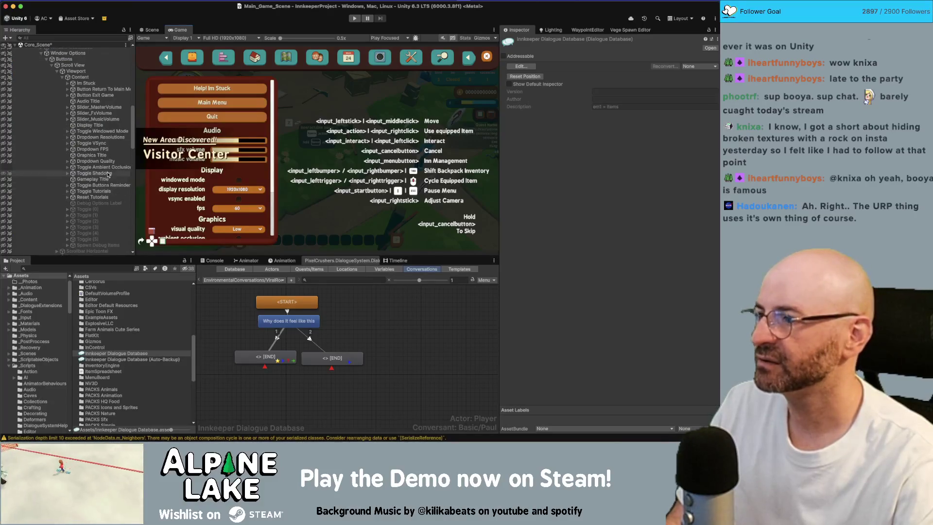
click(107, 174)
click(108, 167)
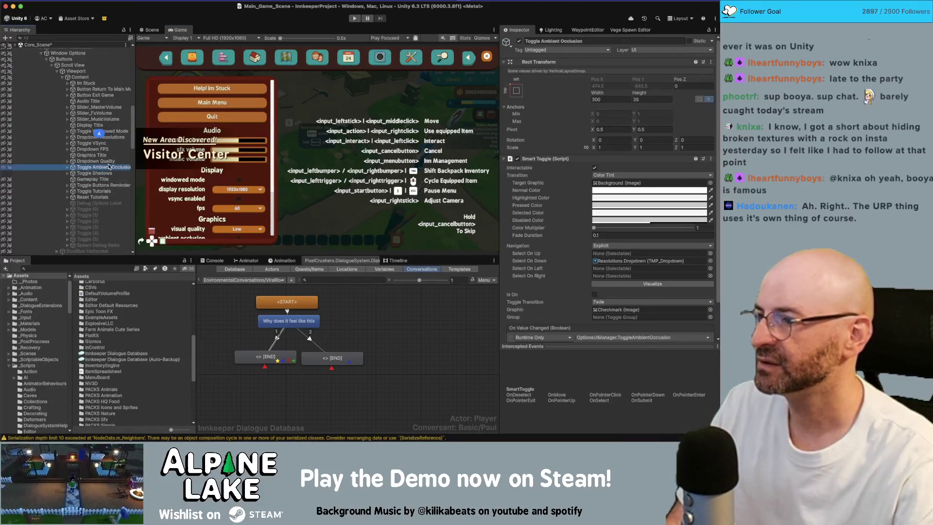
key(ctrl+d)
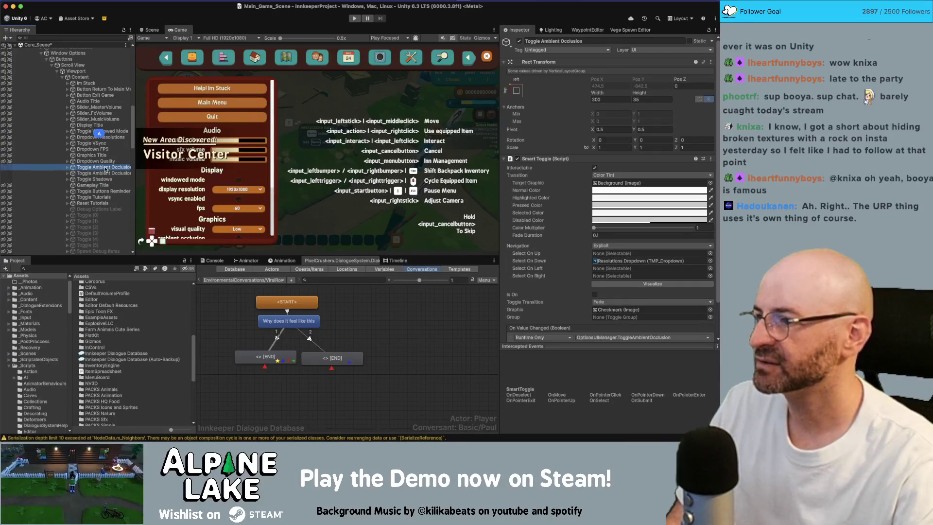
key(Return)
key(alt+shift+Left)
key(alt+shift+Left)
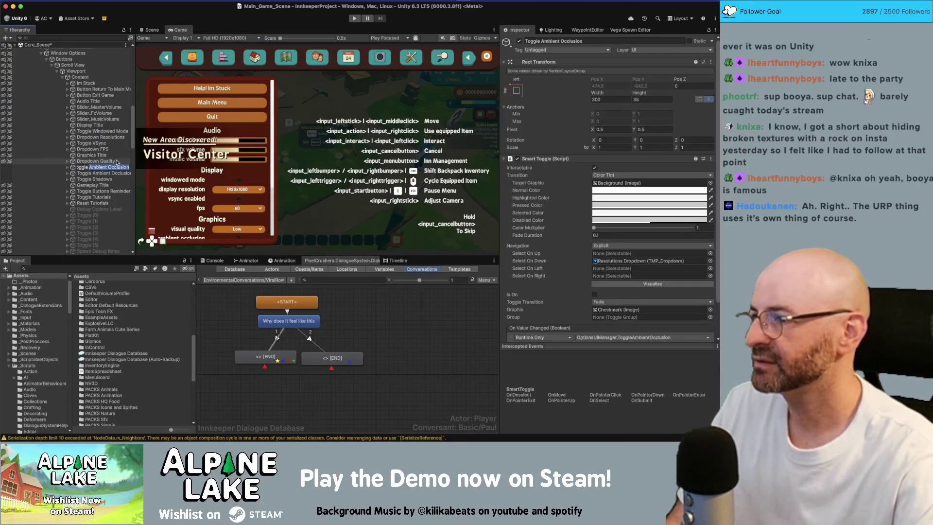
text(AntiAliasing)
key(Return)
Duplicate Toggle AntiAliasing again and name the copy Toggle DepthOfField
key(ctrl+d)
key(Return)
key(alt+shift+Left)
text(DepthOfF)
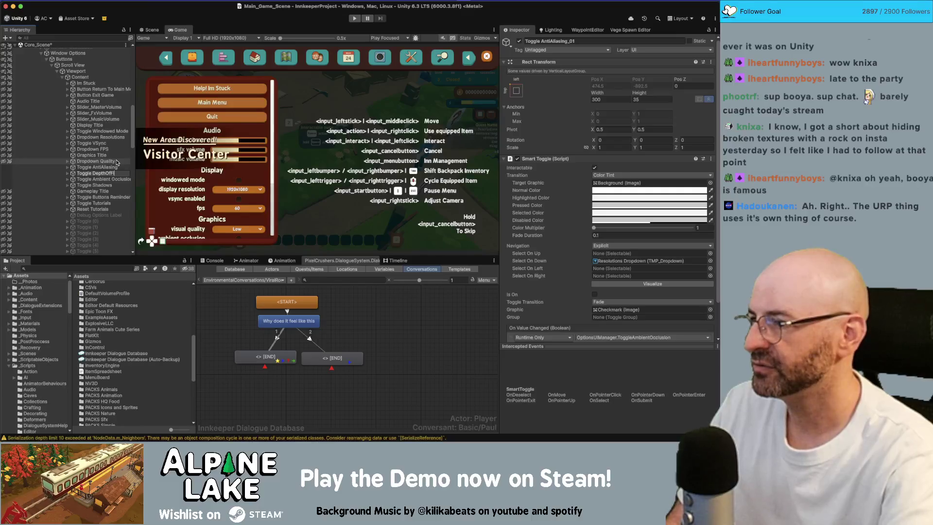
text(ield)
key(Return)
Change the new toggles' label texts to 'anti aliasing' and 'depth of field'
key(Right)
key(Up)
key(Right)
key(Down)
click(587, 214)
text(anti aliasing)
click(105, 191)
click(559, 202)
key(BackSpace)
text(ld)
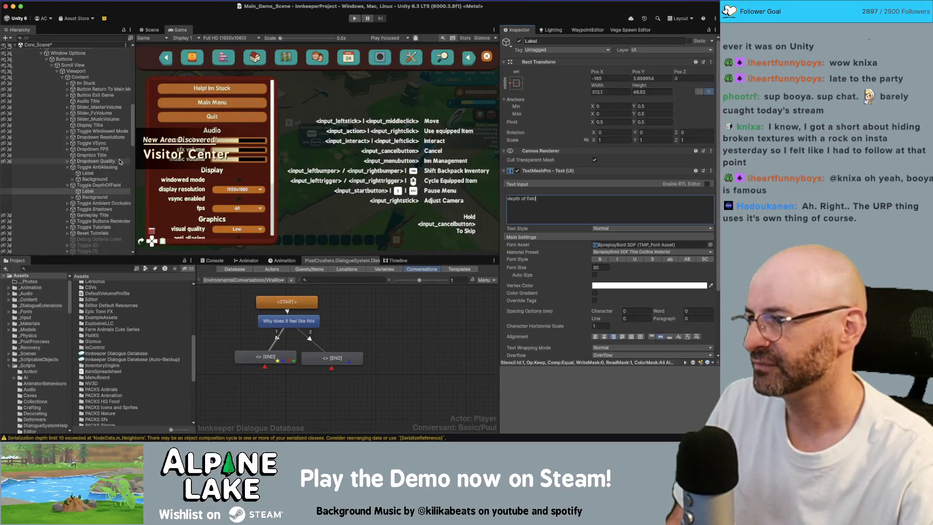
click(100, 168)
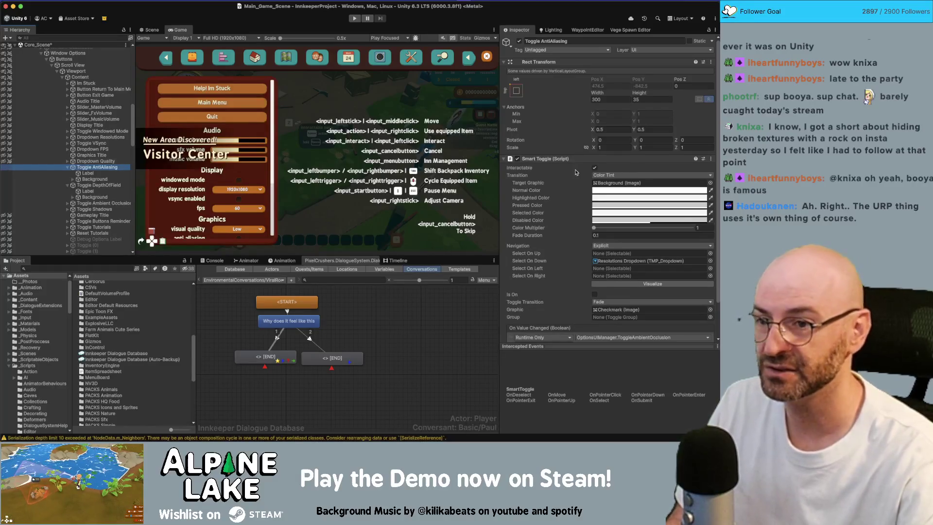
Set Toggle AntiAliasing's On Value Changed function to OptionsUIManager.ToggleAntiAliasing
scroll(567, 177, down, 2)
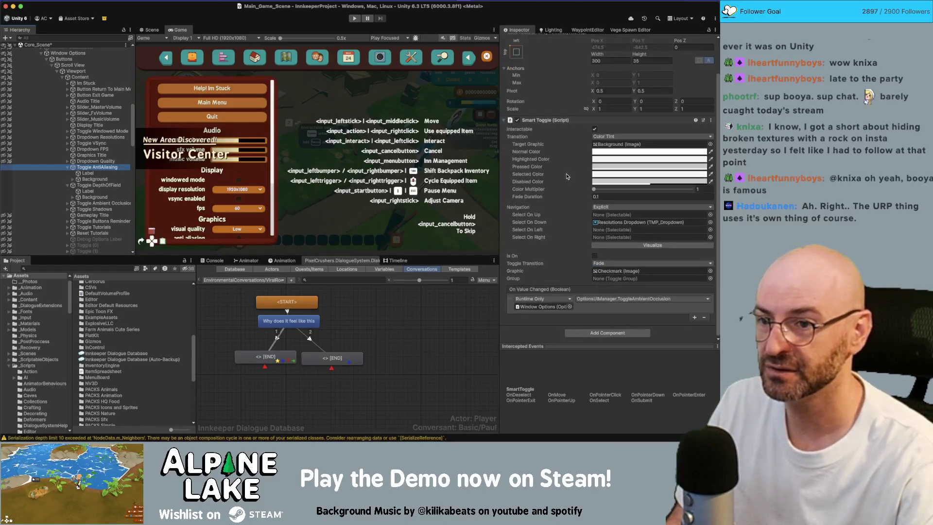
click(592, 299)
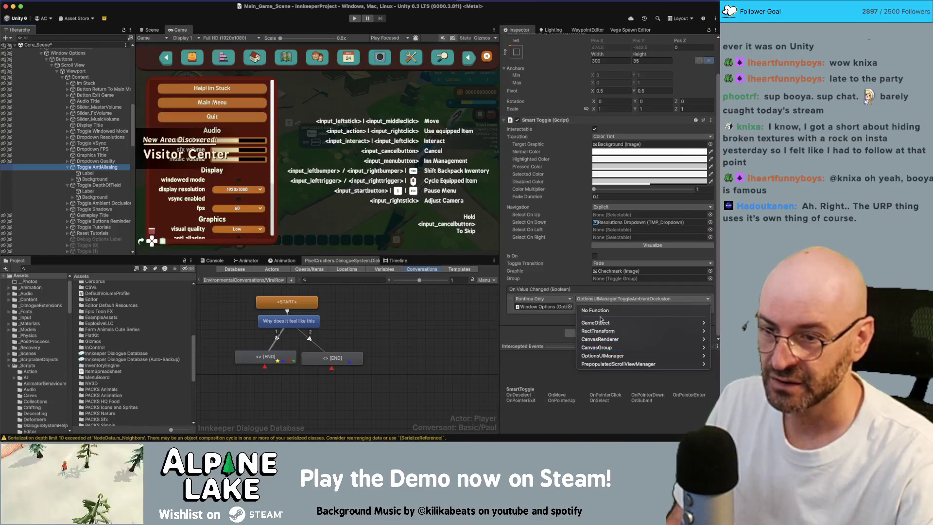
mouse_move(601, 364)
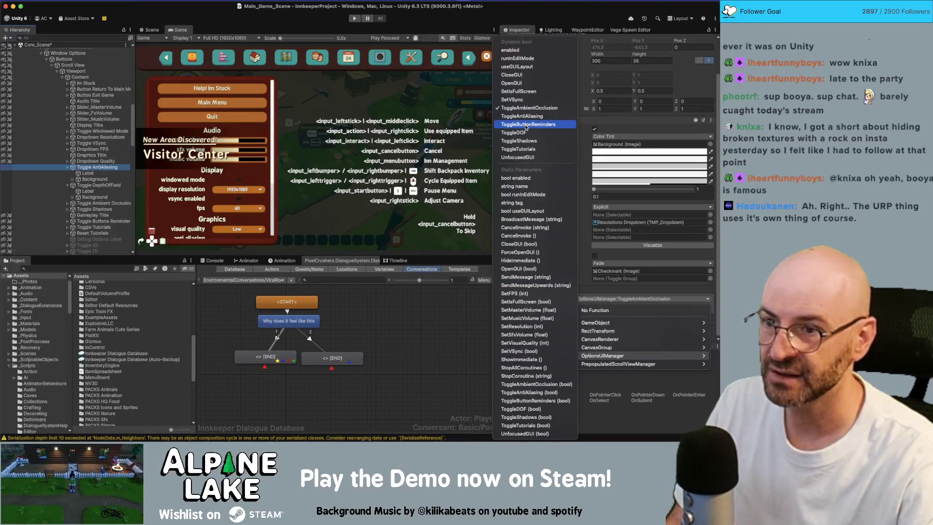
click(527, 115)
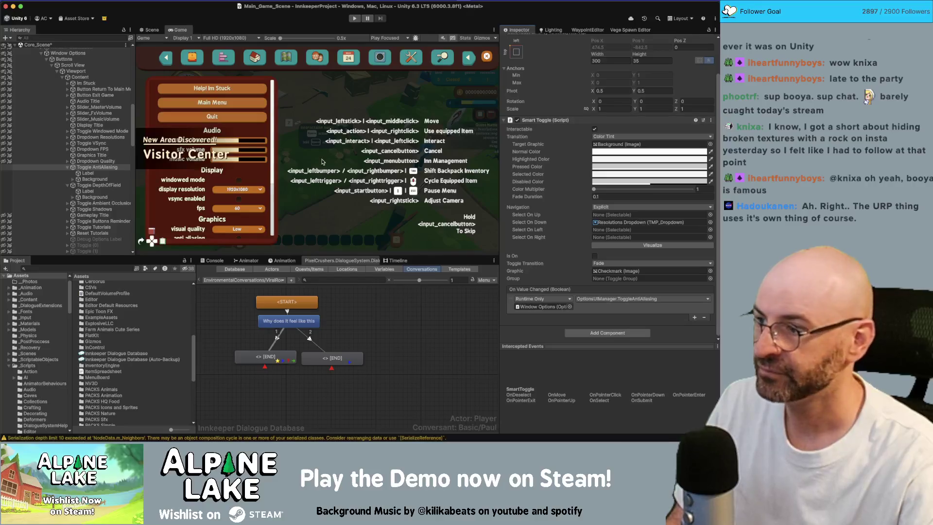
Set Toggle DepthOfField's On Value Changed function to OptionsUIManager.ToggleDOF and start Play mode
click(110, 186)
click(590, 300)
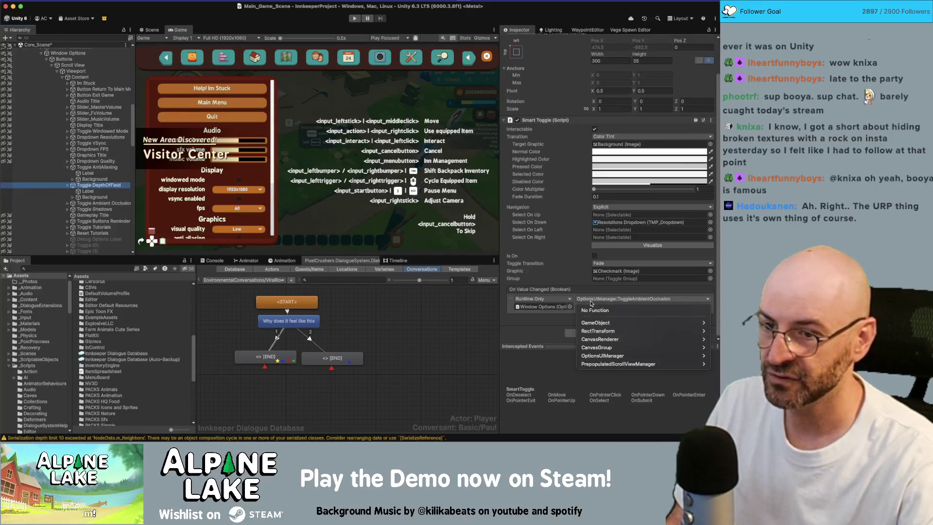
mouse_move(603, 356)
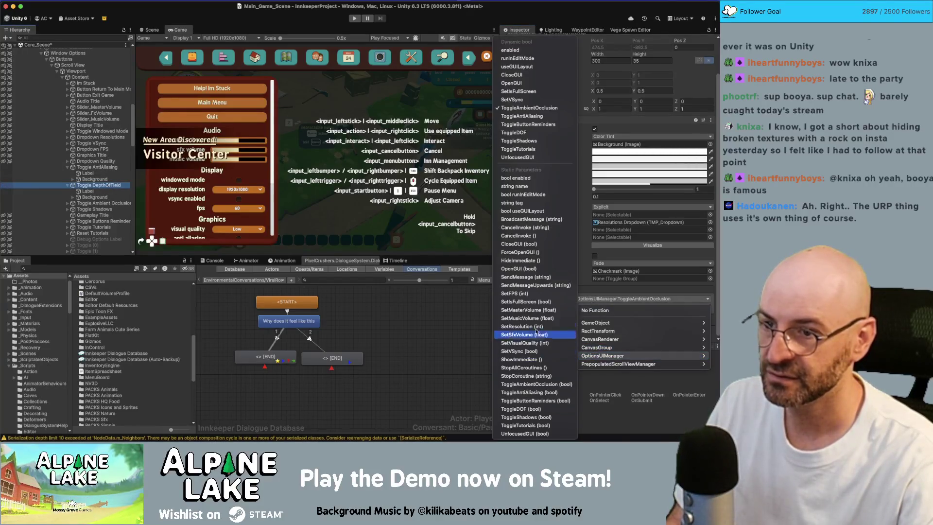
click(514, 133)
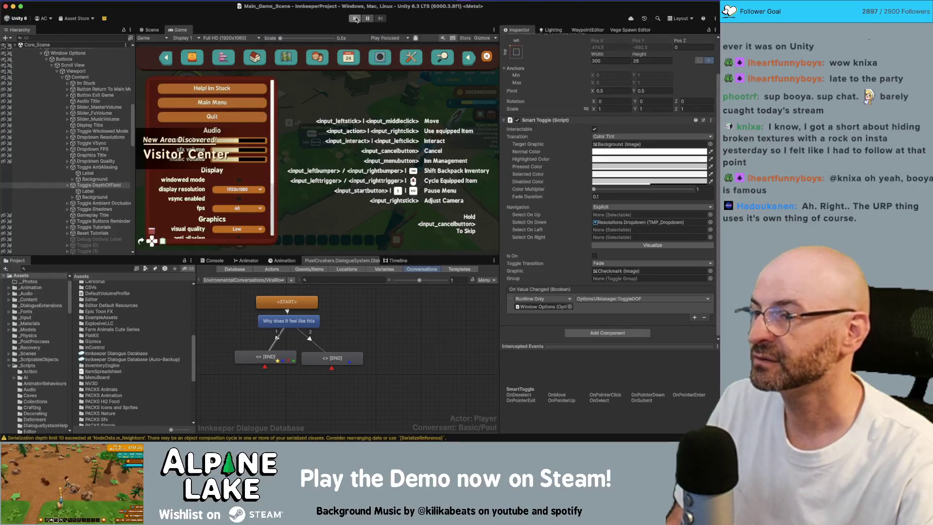
click(355, 19)
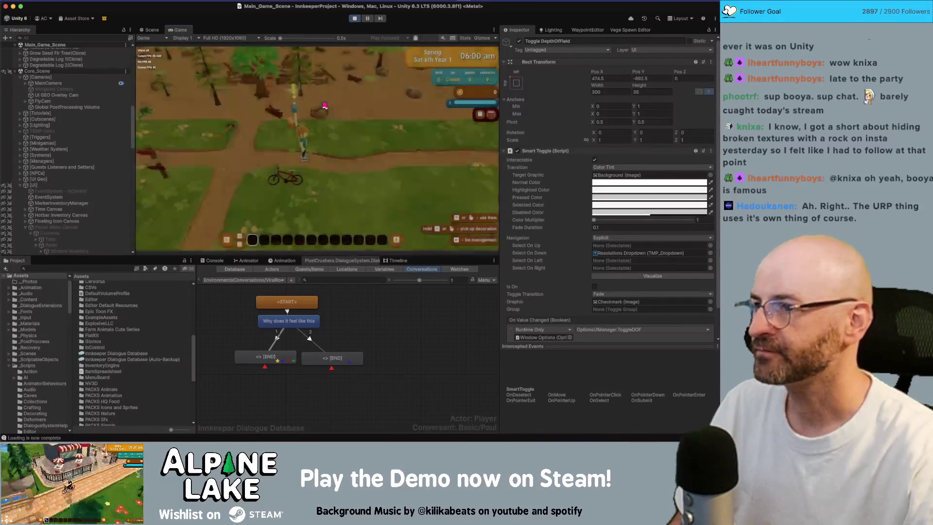
In the running game's pause menu, tick depth of field, ambient occlusion and shadows, then stop Play mode
key(p)
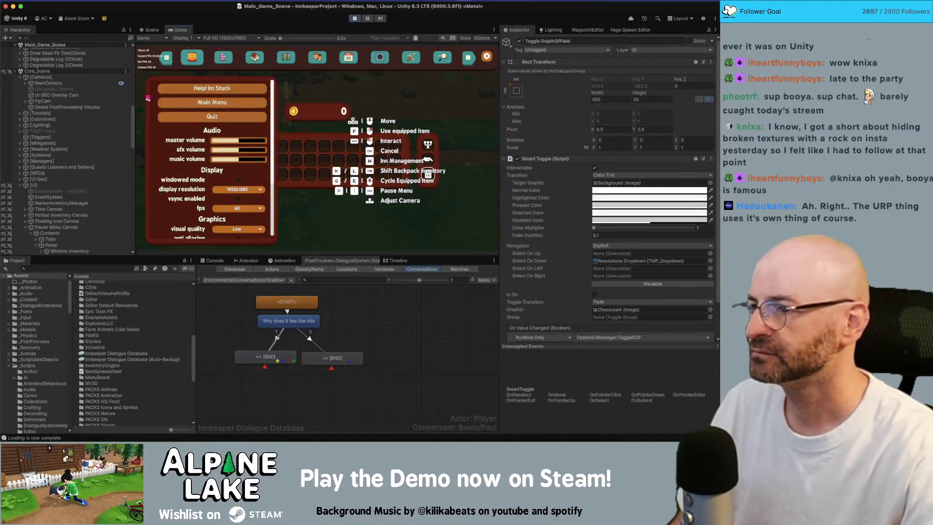
scroll(221, 160, down, 3)
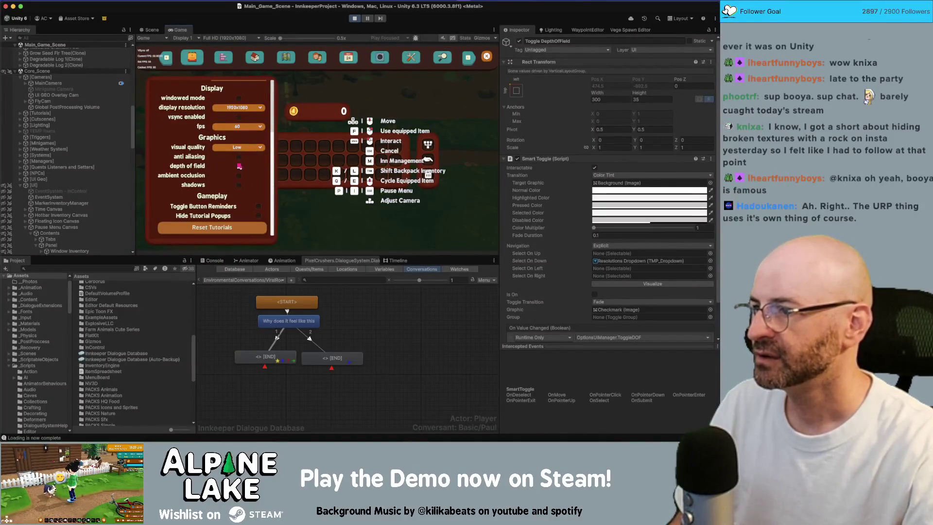
click(241, 166)
click(239, 175)
click(240, 185)
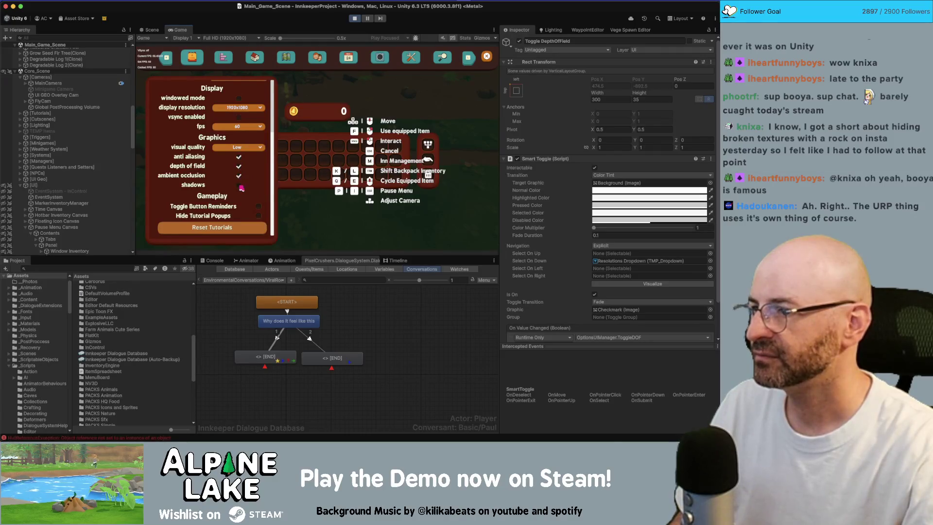
click(354, 18)
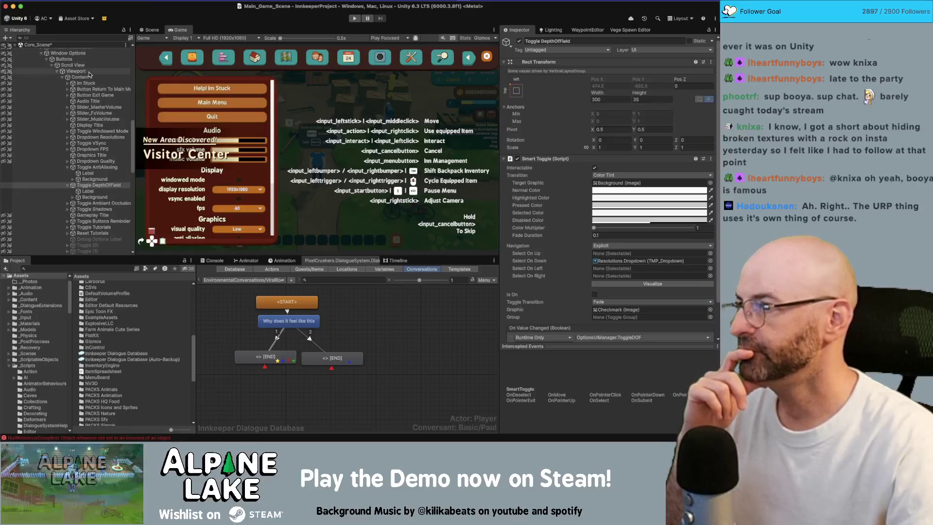
Assign Global PostProcessing Volume to the Window Options manager's Volume field, then return to Rider
scroll(85, 72, up, 3)
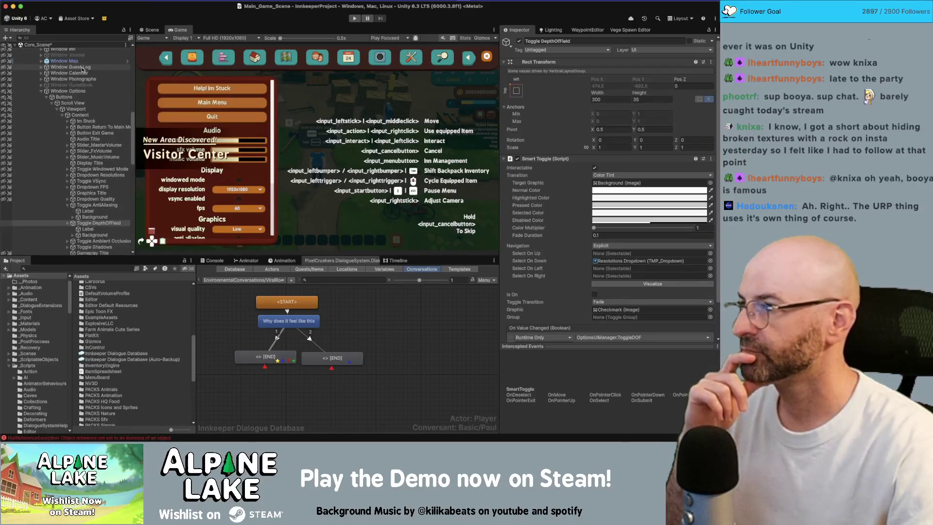
click(77, 91)
scroll(635, 264, down, 5)
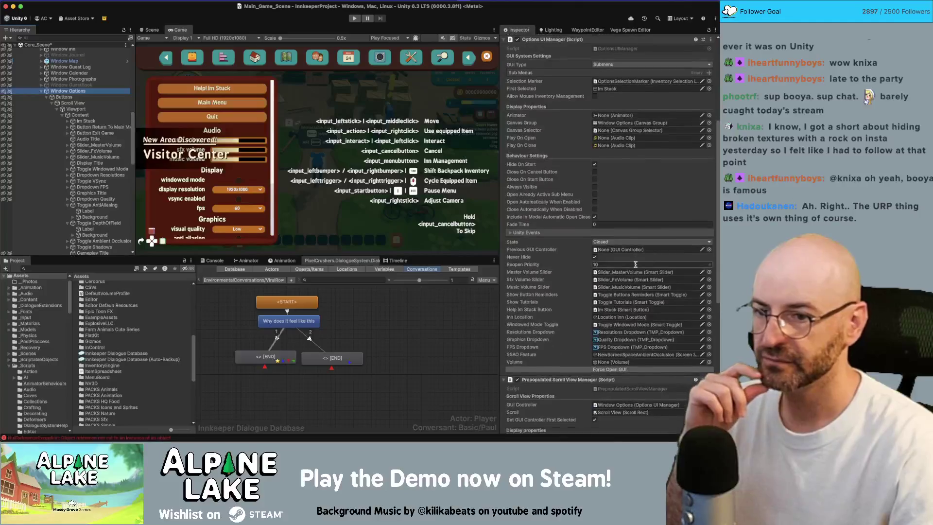
scroll(635, 265, down, 3)
click(709, 306)
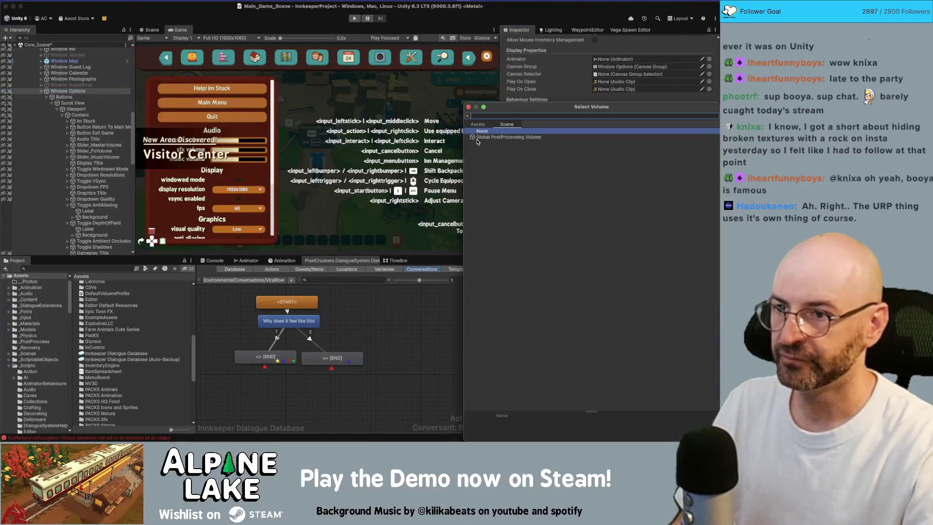
double_click(502, 137)
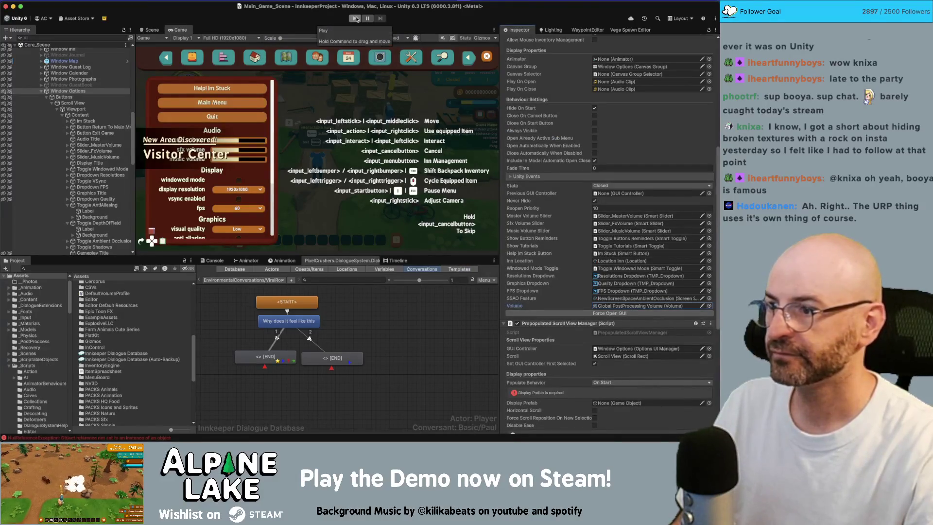
key(super+Tab)
Copy the anti-aliasing assignment line into OpenGUI just before SetFPSDropdown
scroll(248, 290, down, 10)
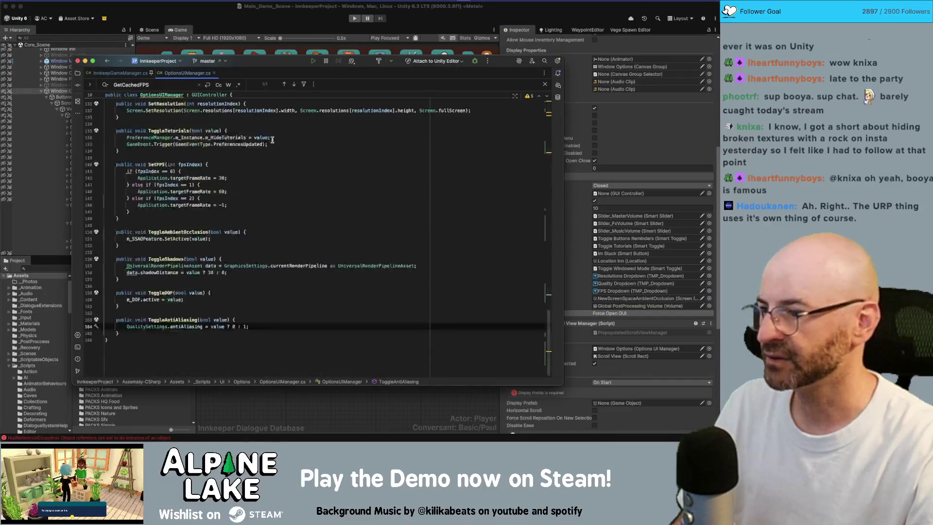
drag(253, 326, 127, 327)
key(ctrl+c)
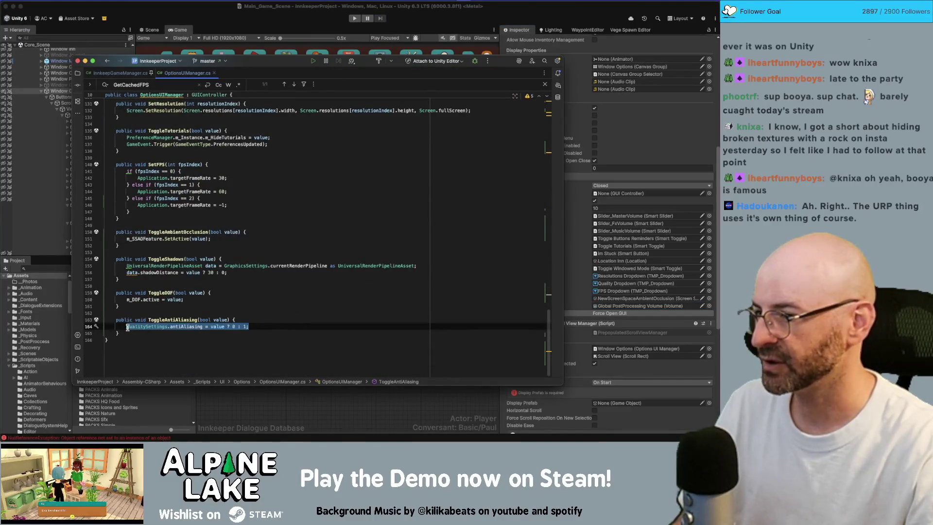
scroll(191, 295, up, 15)
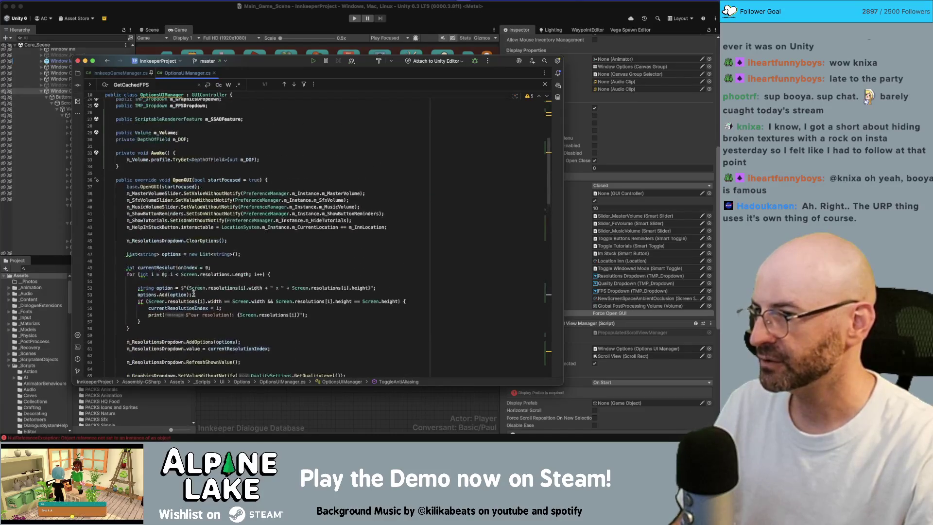
click(249, 227)
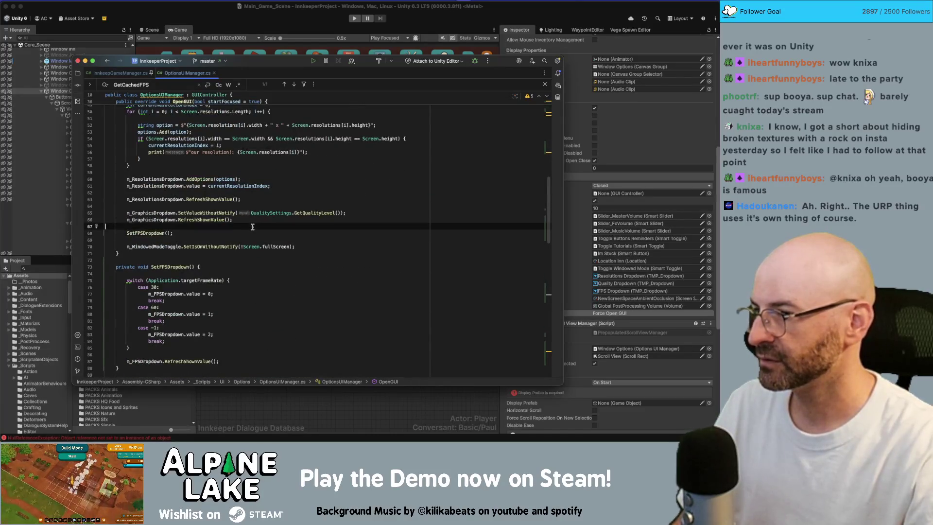
key(Return)
key(Return)
key(ctrl+v)
click(127, 240)
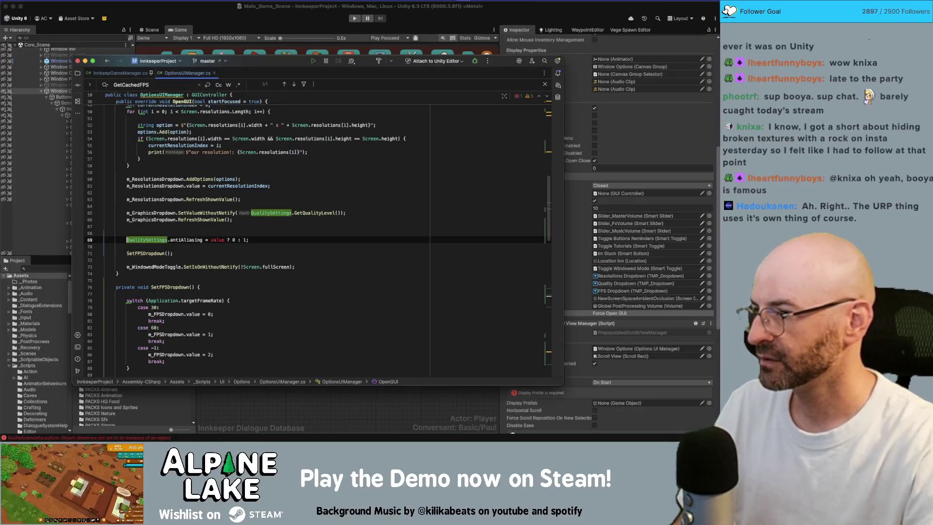
text(m_)
key(BackSpace)
key(BackSpace)
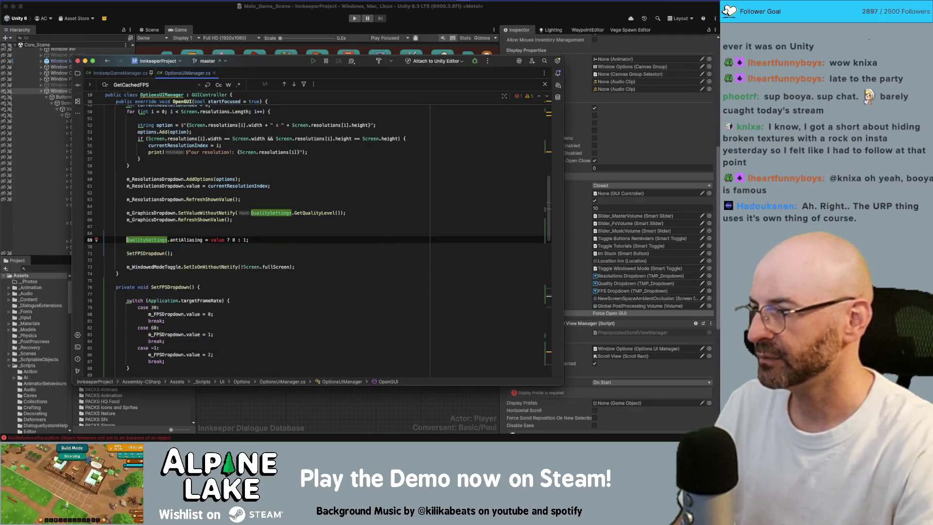
Insert a blank line after the dropdown field declarations for new fields
scroll(223, 235, up, 5)
scroll(224, 235, up, 6)
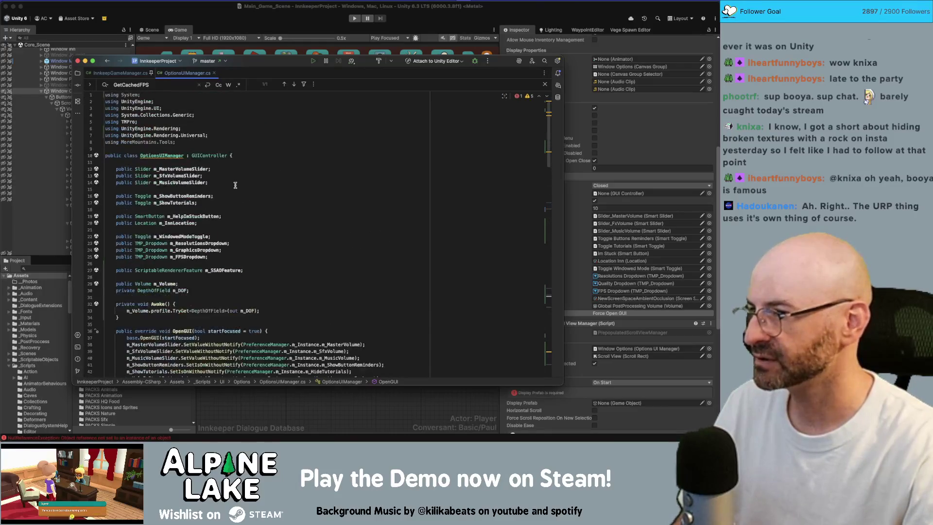
click(239, 261)
key(Up)
key(Up)
key(Up)
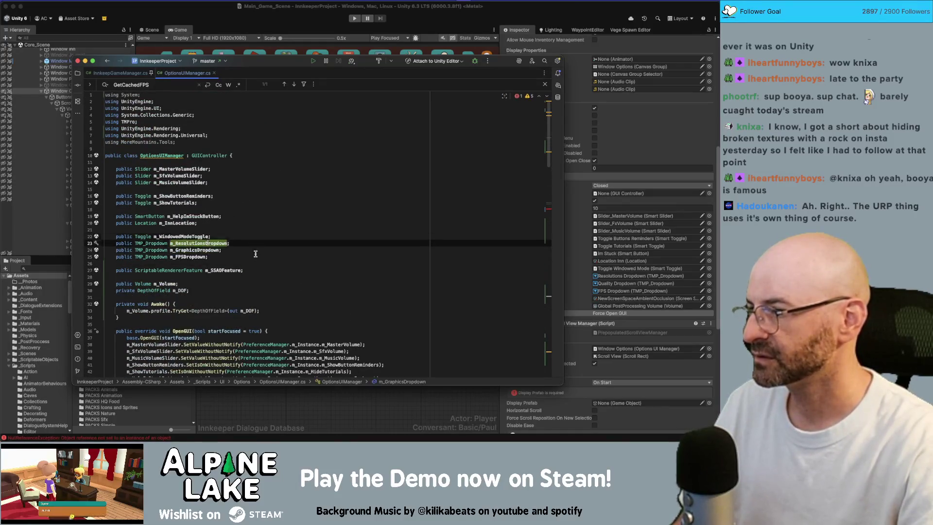
key(End)
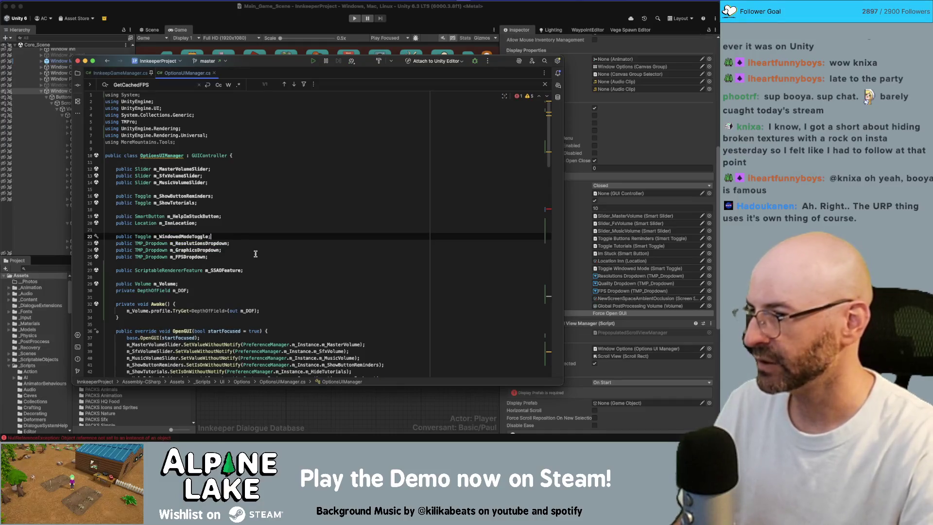
key(Down)
key(Down)
key(Down)
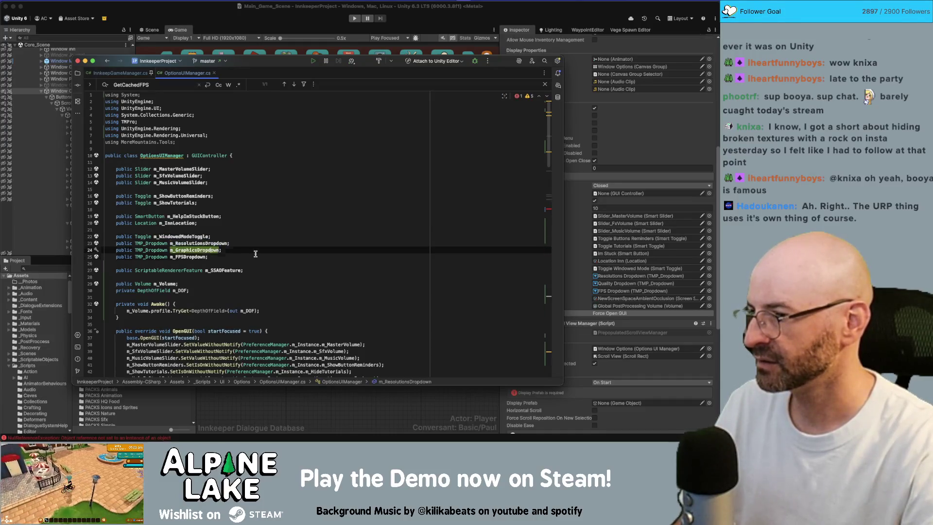
key(Return)
Search the file for 'vsync' to review SetVSync, then return to the field declarations
key(super+f)
text(vsync)
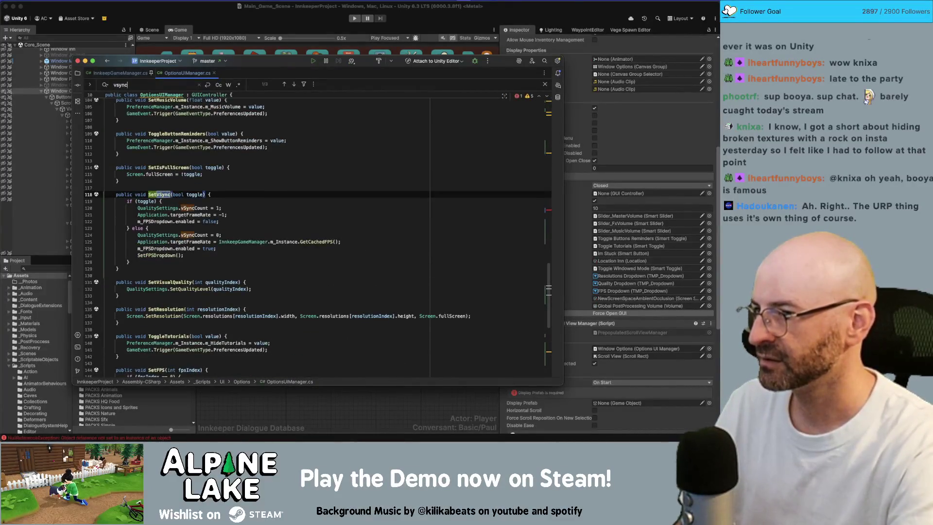
scroll(250, 247, up, 3)
scroll(251, 247, up, 5)
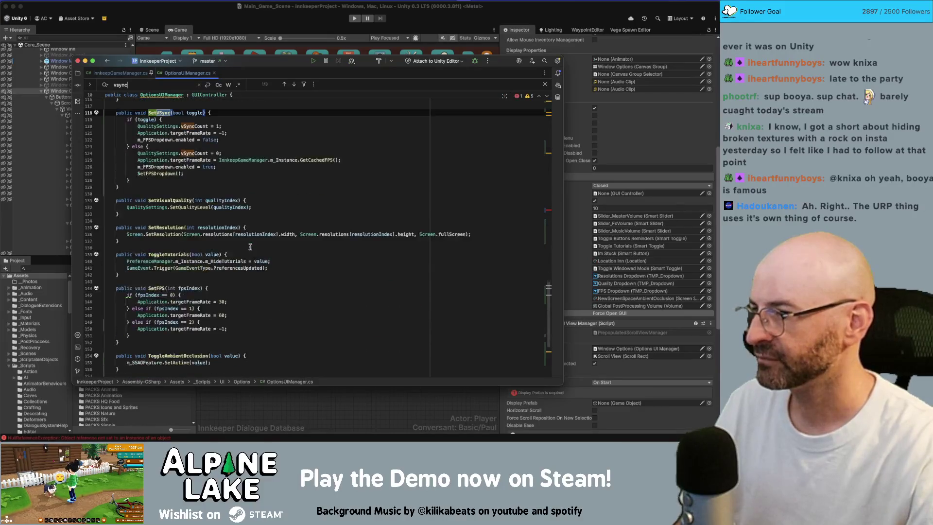
scroll(250, 246, down, 3)
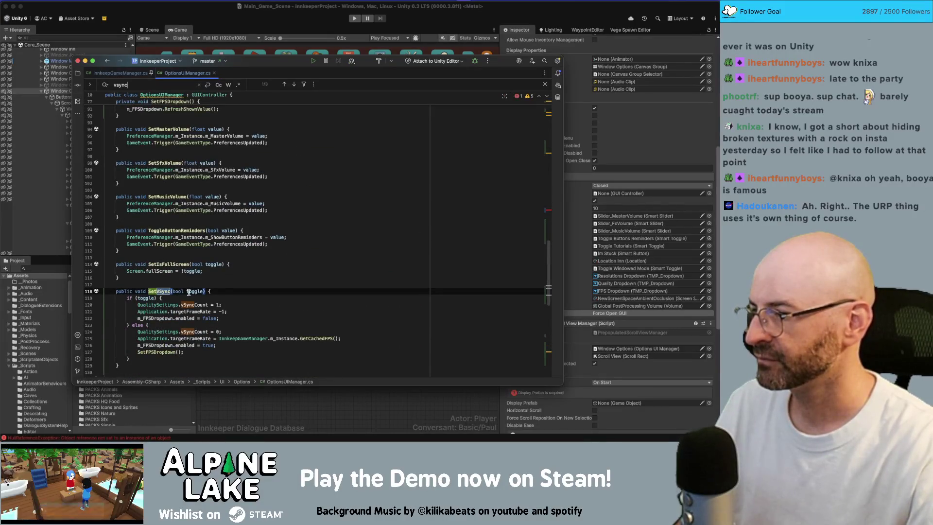
scroll(186, 294, up, 20)
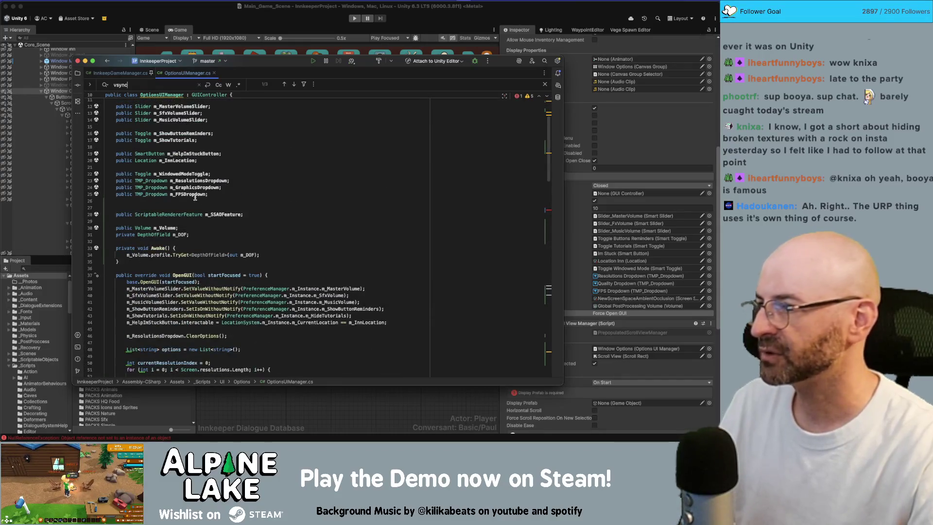
scroll(197, 197, up, 2)
click(227, 179)
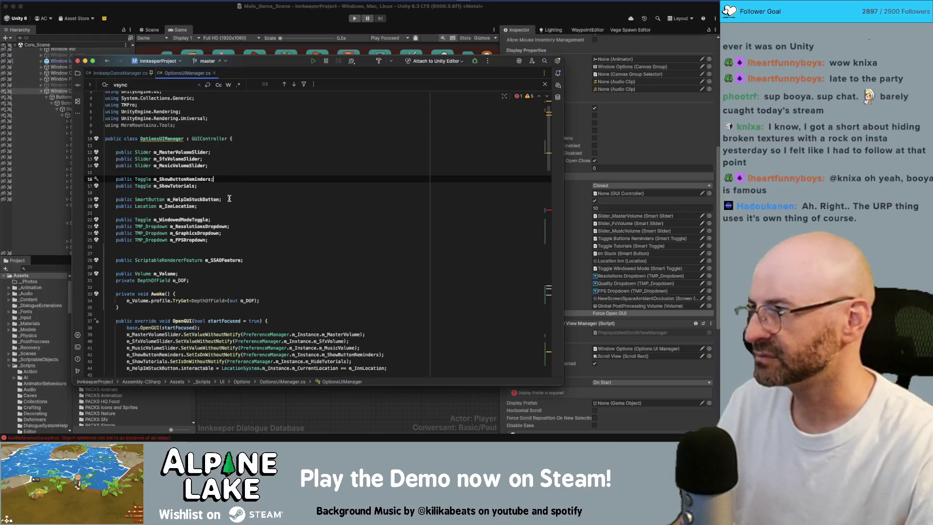
key(Down)
key(Down)
key(Down)
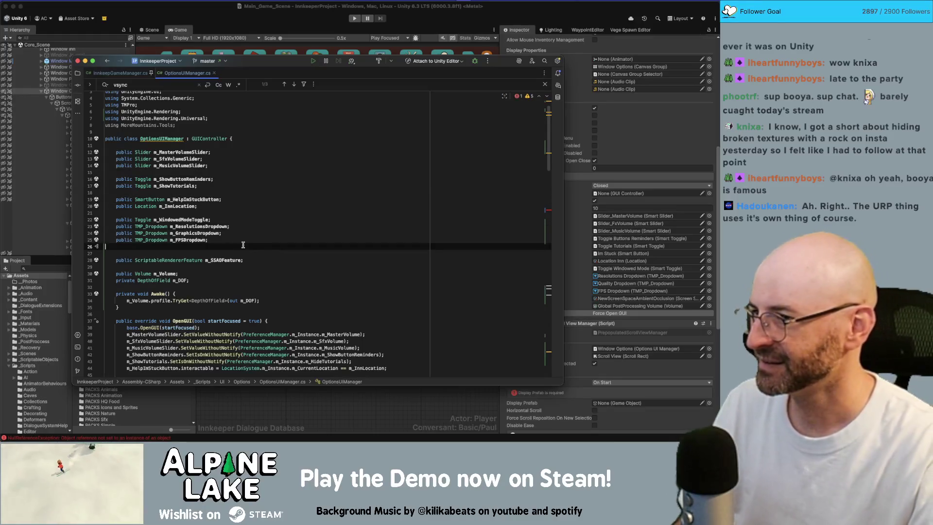
Declare public Toggle fields m_VSyncToggle and m_AntiAliasingToggle
key(Return)
key(Return)
text(public Tog)
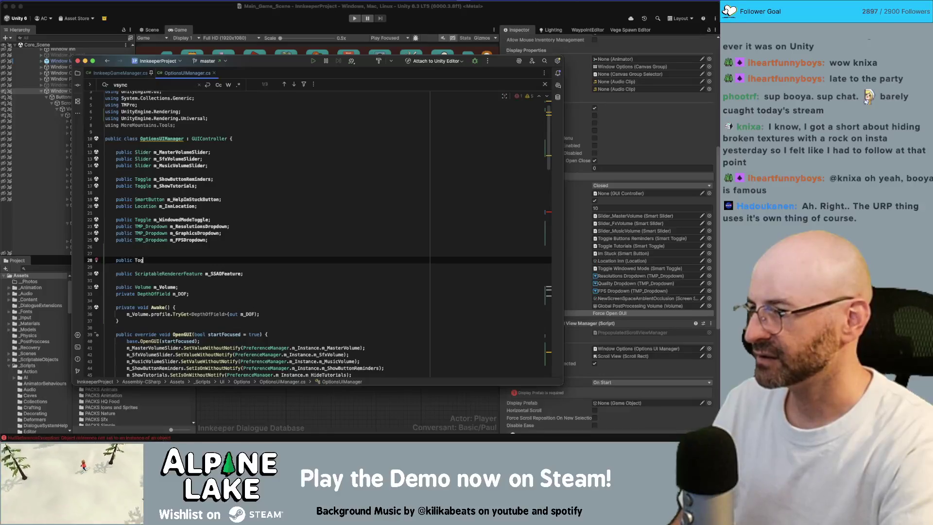
text(gle m_VSyncToggle;)
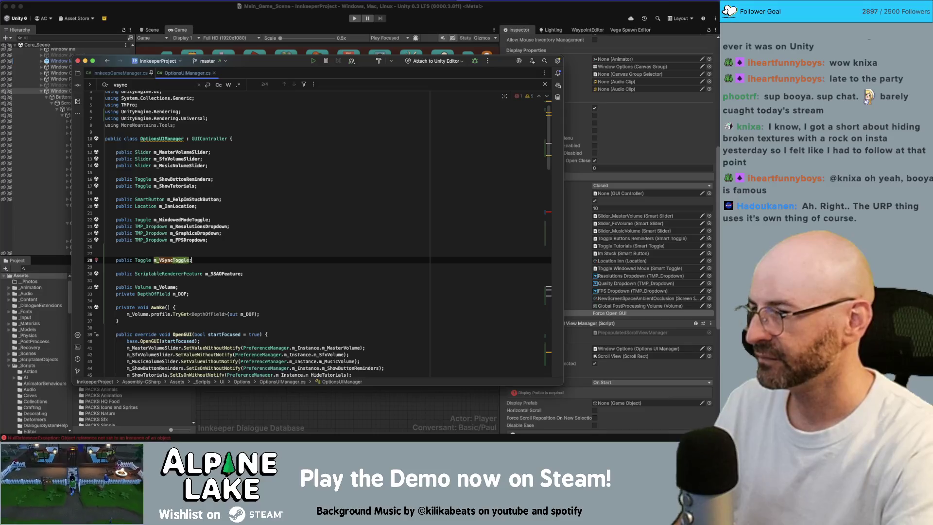
key(Return)
text(public Toggle m_AntiAl)
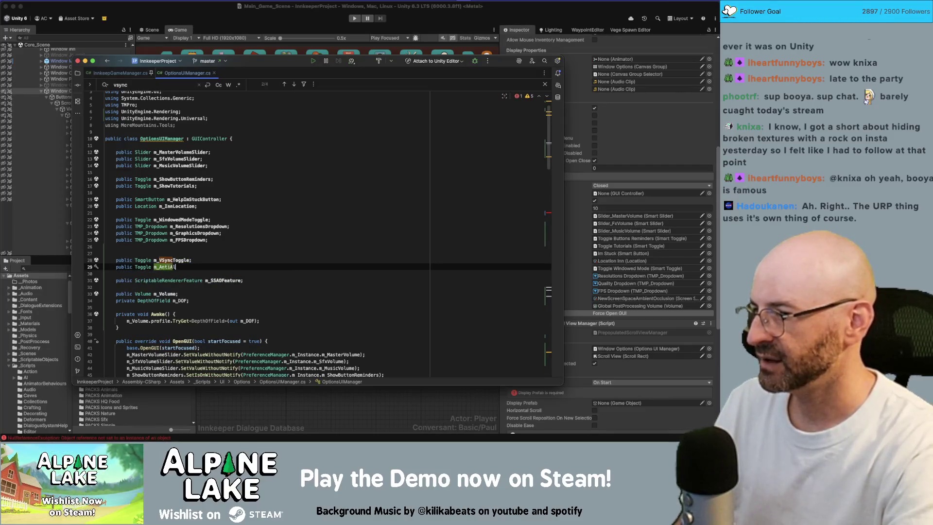
text(iasingToggle;)
key(Return)
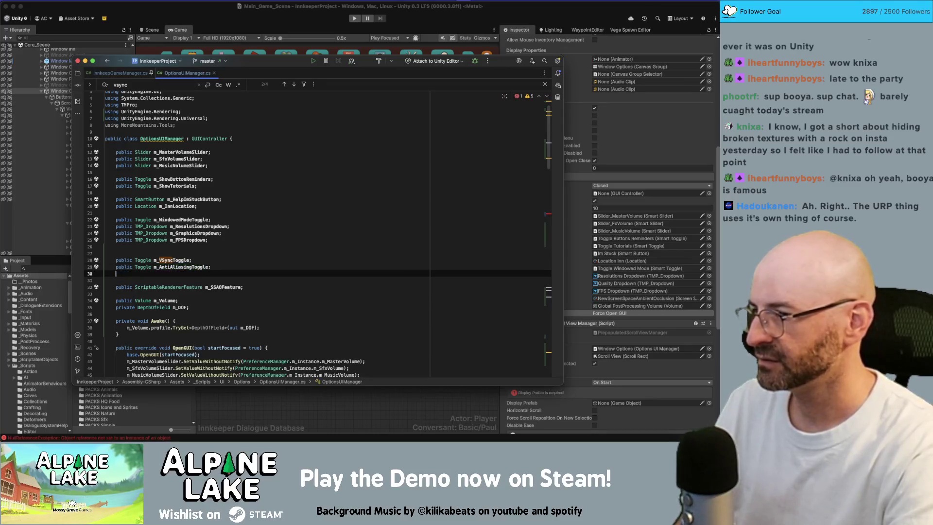
Duplicate the toggle declaration and rename the copies to m_DOFToggle and m_SSAOToggle
key(BackSpace)
key(super+d)
key(alt+Up)
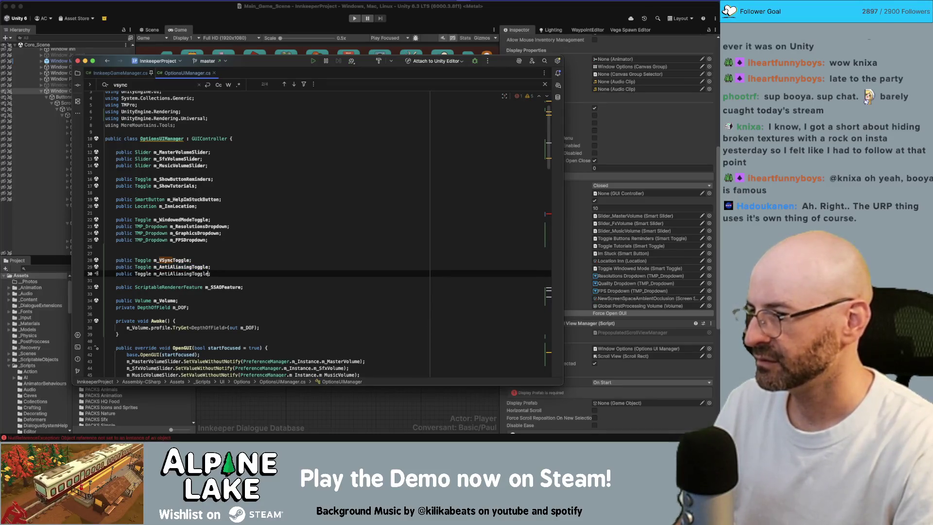
text(m_D)
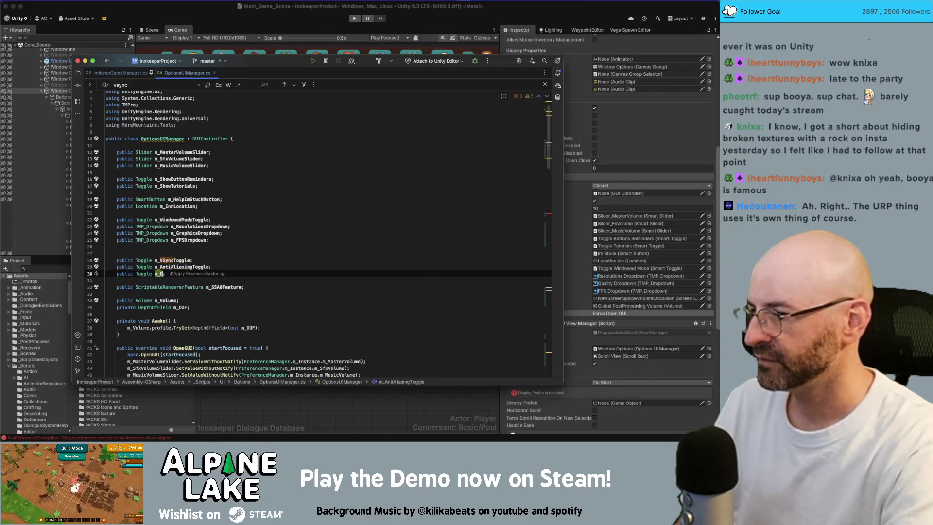
text(le)
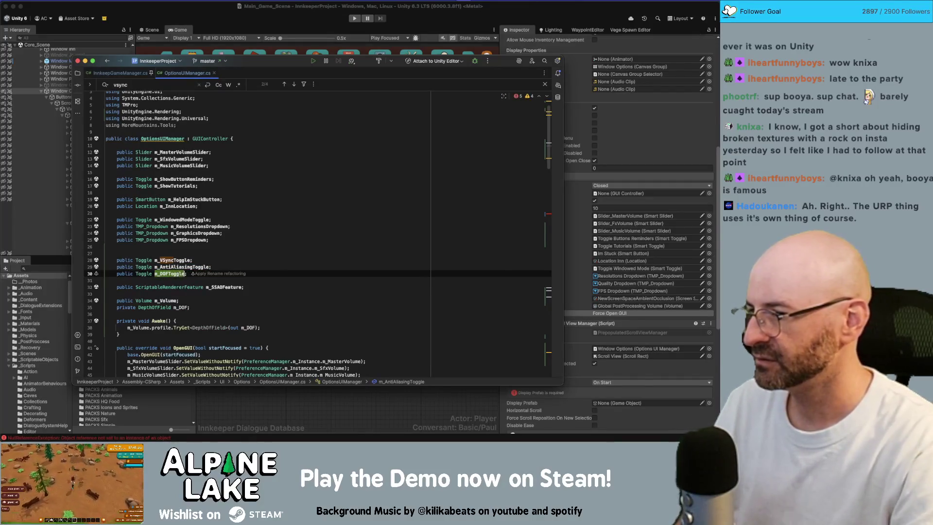
key(Return)
text(public Toggle m_AntiAliasingToggle;)
key(alt+Up)
text(m_SSA)
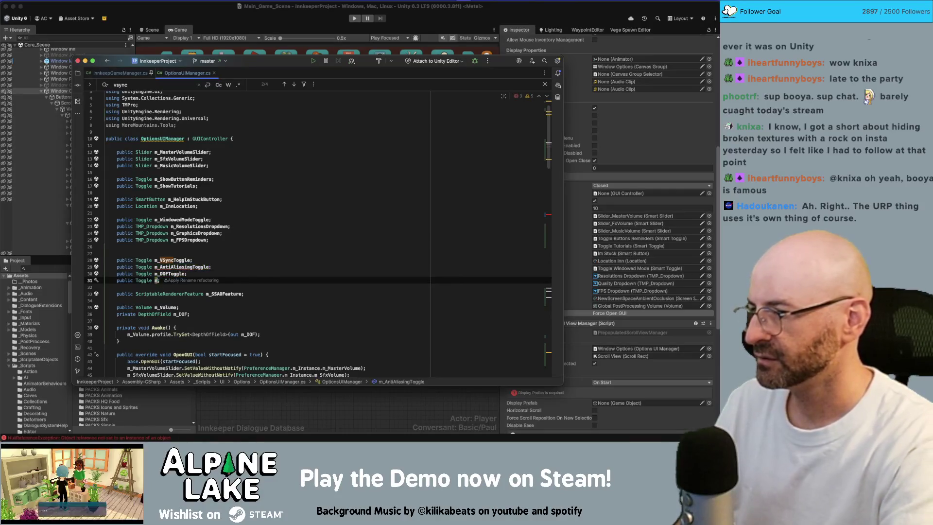
text(OToggle)
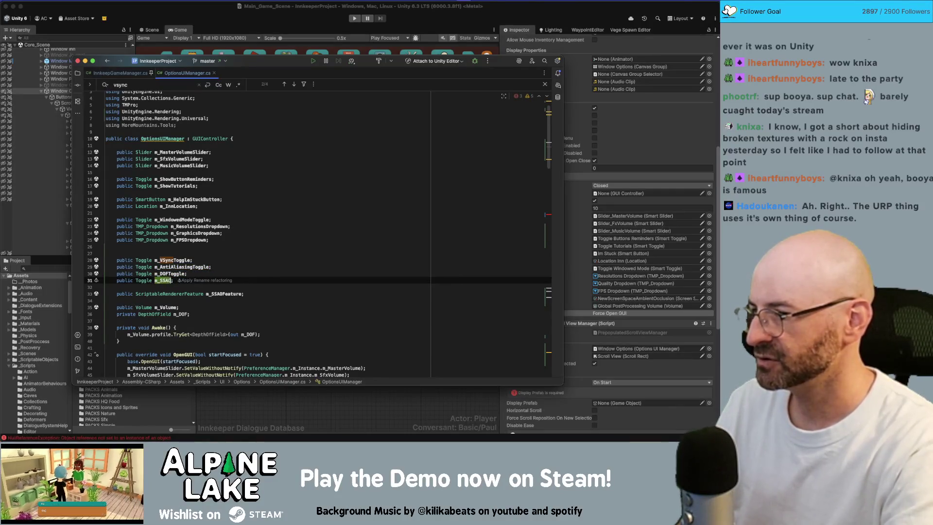
key(Return)
Add one more duplicated toggle declaration named m_CastShadowsToggle
text(public Toggle m_AntiAliasingToggle;)
key(alt+Up)
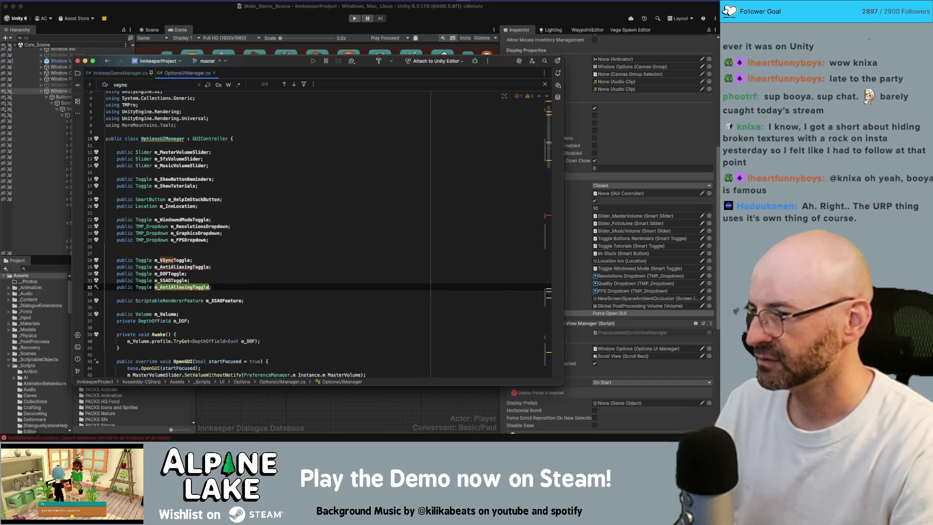
text(m_S)
key(BackSpace)
text(CastSha)
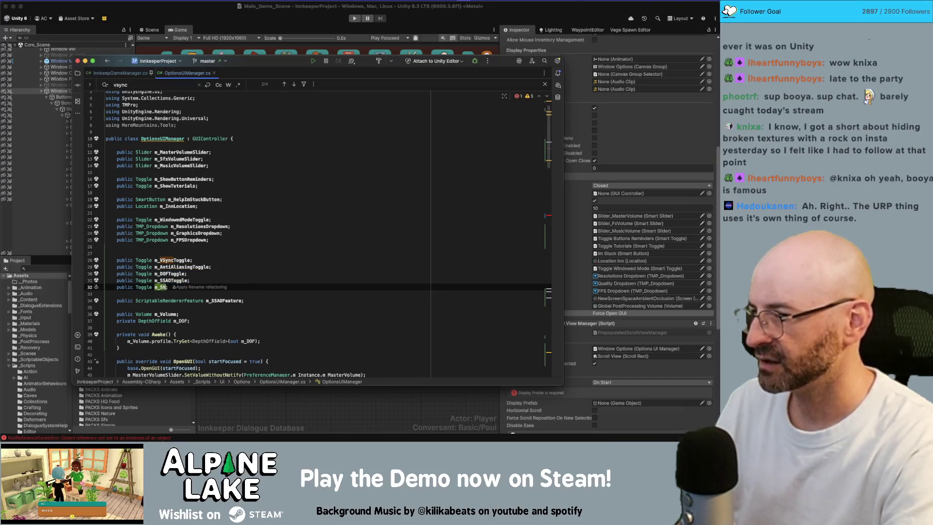
text(dowsToggle)
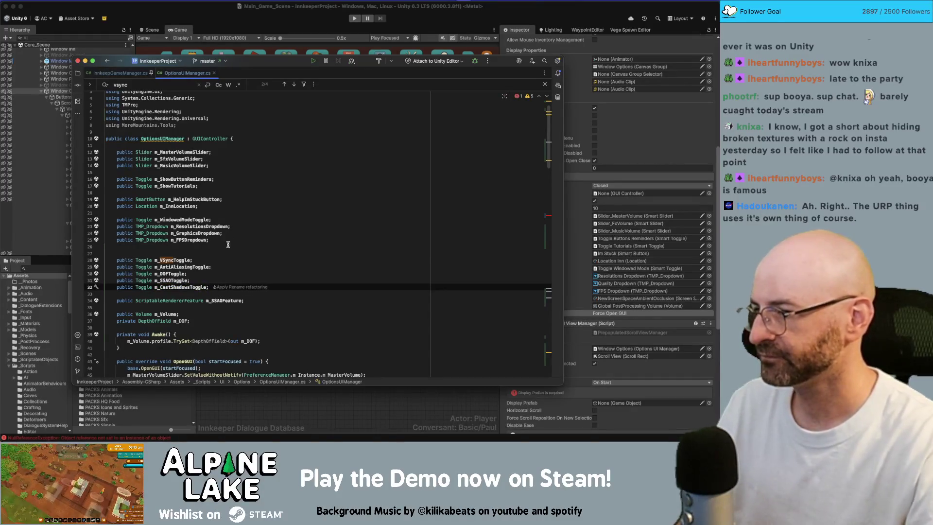
double_click(193, 287)
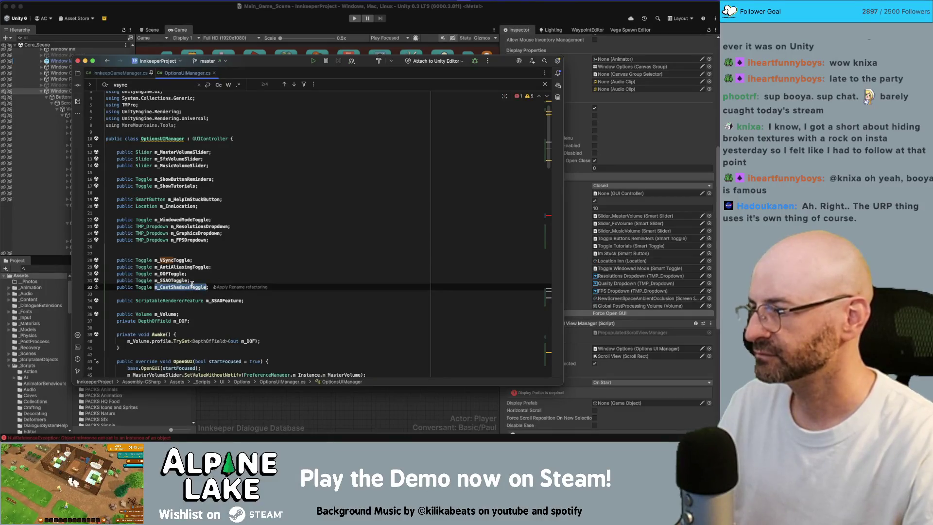
scroll(193, 286, down, 10)
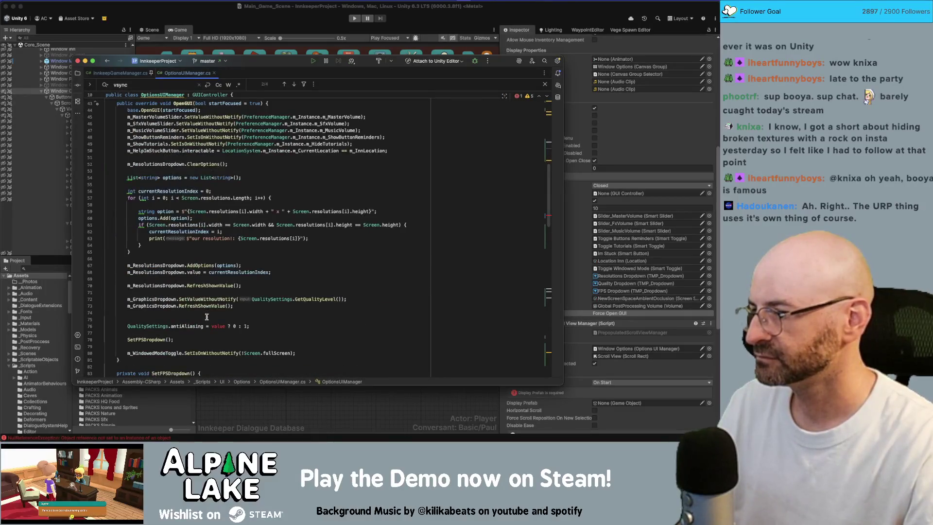
Start the OpenGUI anti-aliasing statement with m_AntiAliasingToggle via autocomplete
click(127, 326)
text(m_SS)
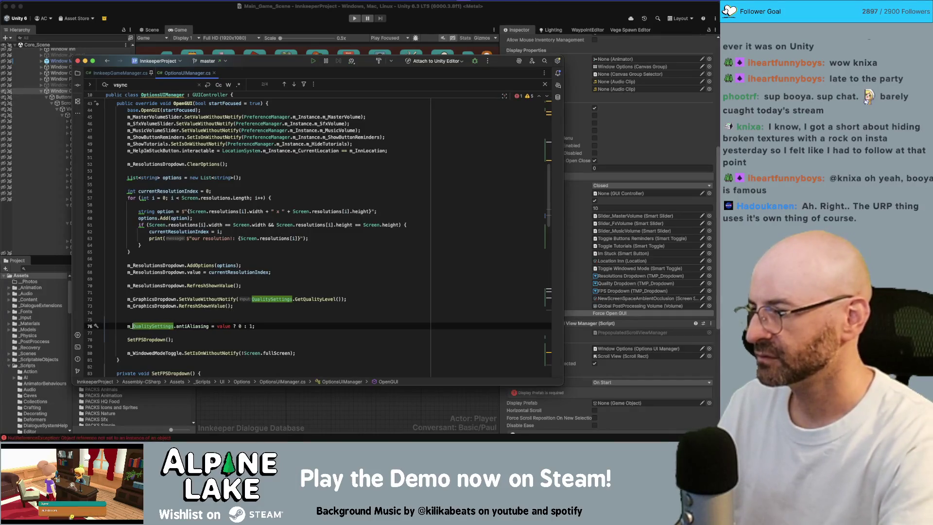
key(BackSpace)
key(BackSpace)
text(AntiAliasingToggle)
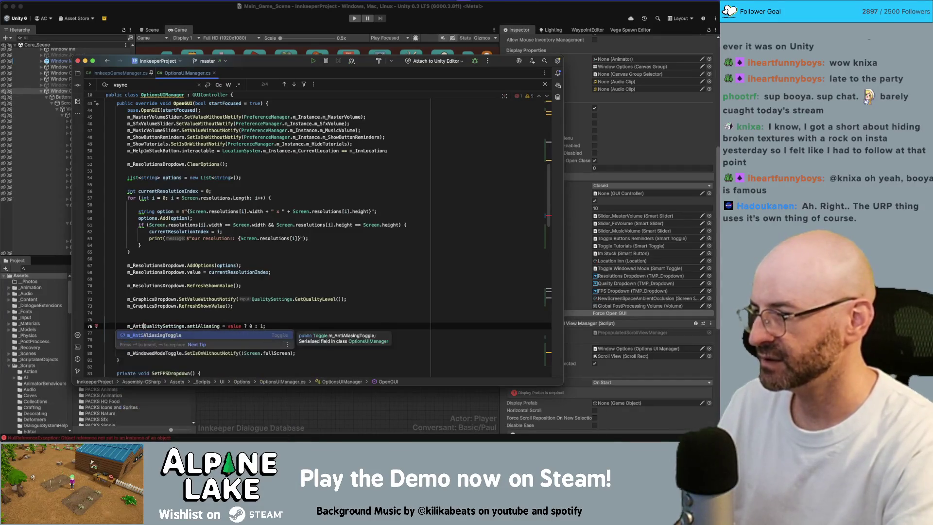
key(Return)
text(.set)
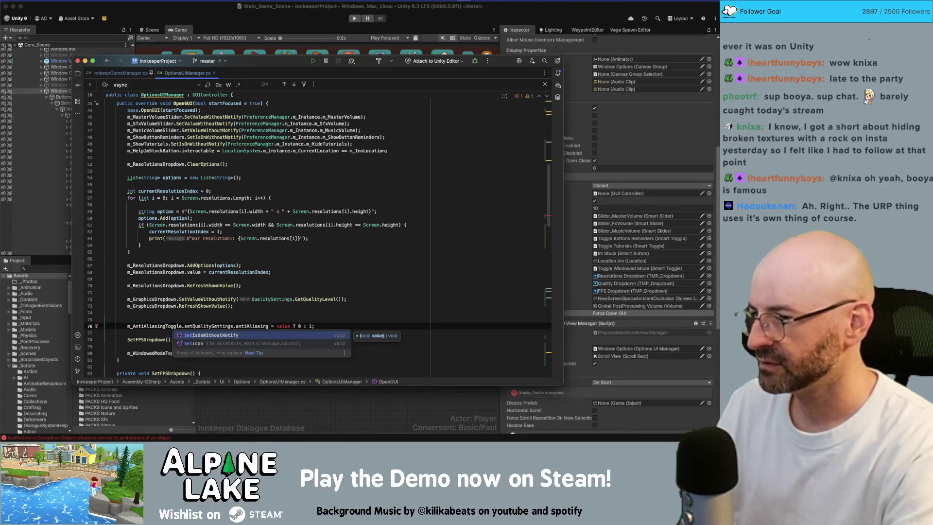
key(BackSpace)
key(BackSpace)
key(BackSpace)
text(v)
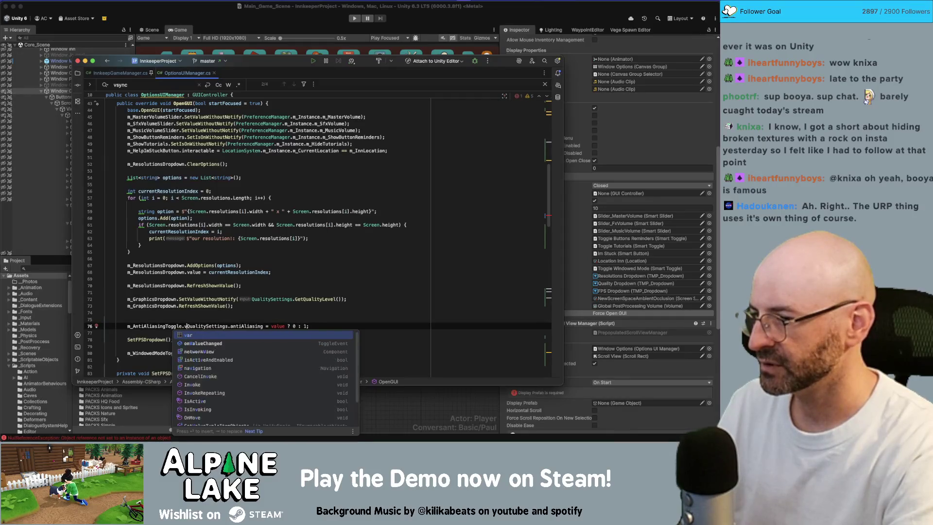
key(BackSpace)
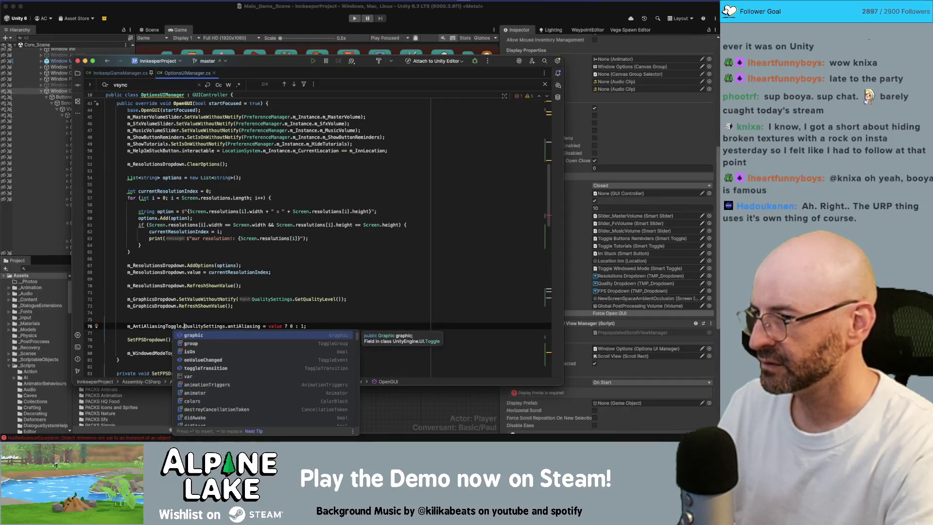
scroll(261, 244, up, 3)
click(260, 243)
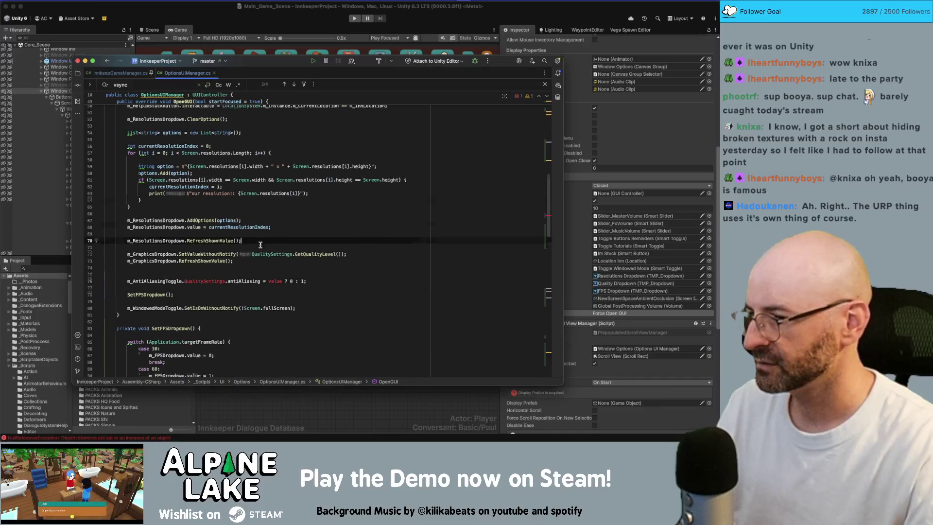
scroll(261, 244, down, 2)
scroll(209, 293, up, 1)
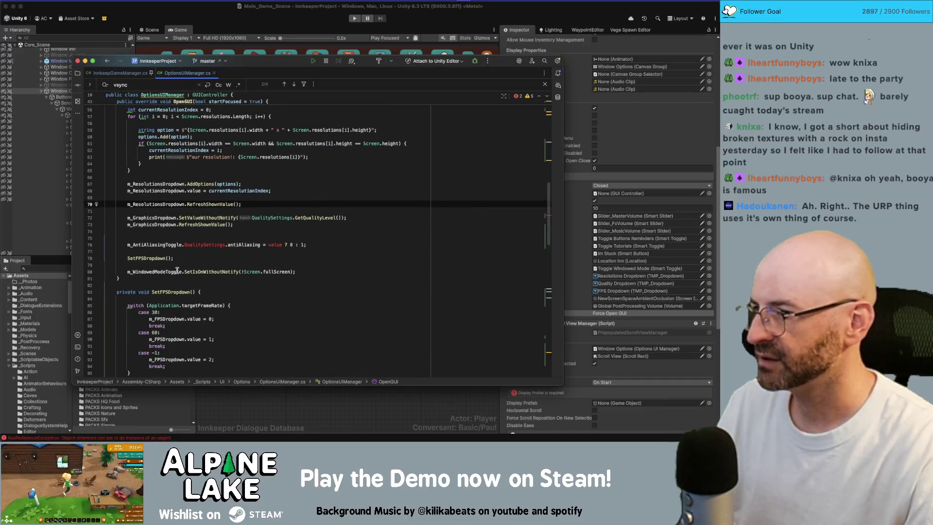
Turn the line into m_AntiAliasingToggle.SetIsOnWithoutNotify taking QualitySettings.antiAliasing as argument
click(191, 252)
key(alt+shift+Left)
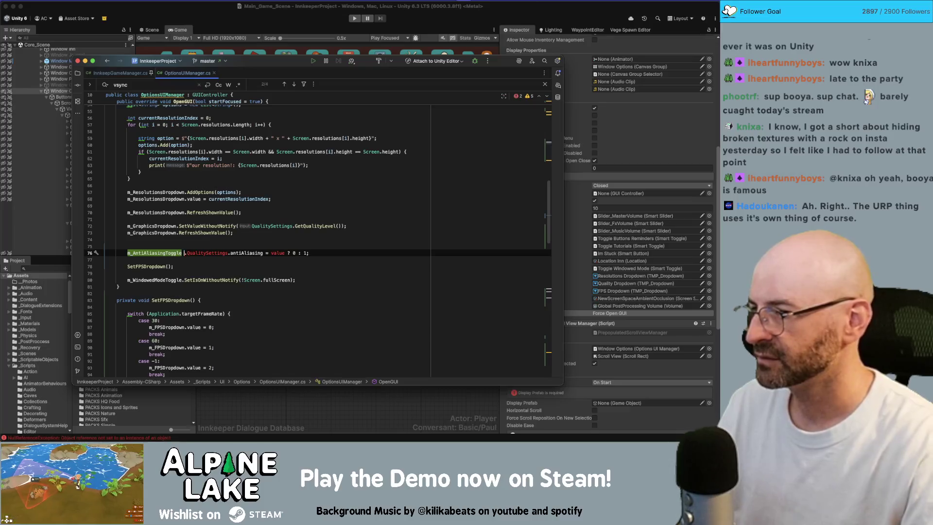
text(.setis)
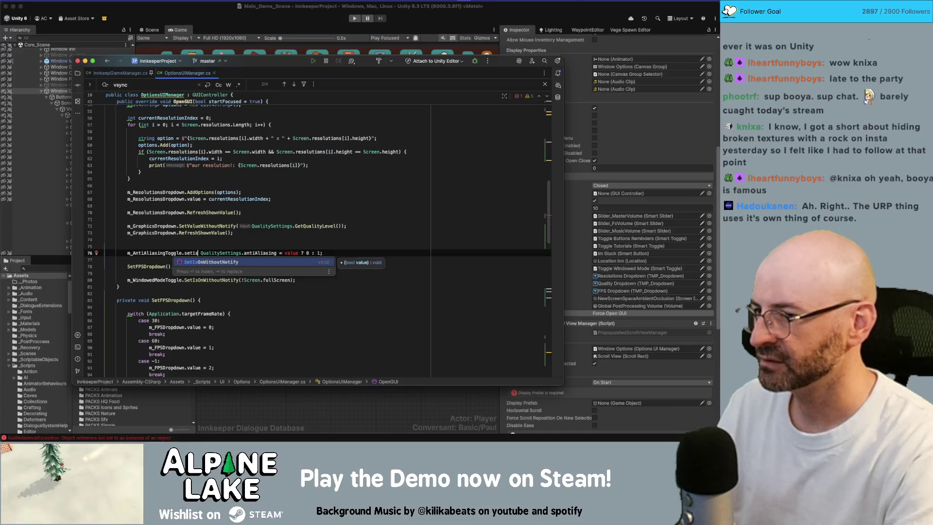
key(Return)
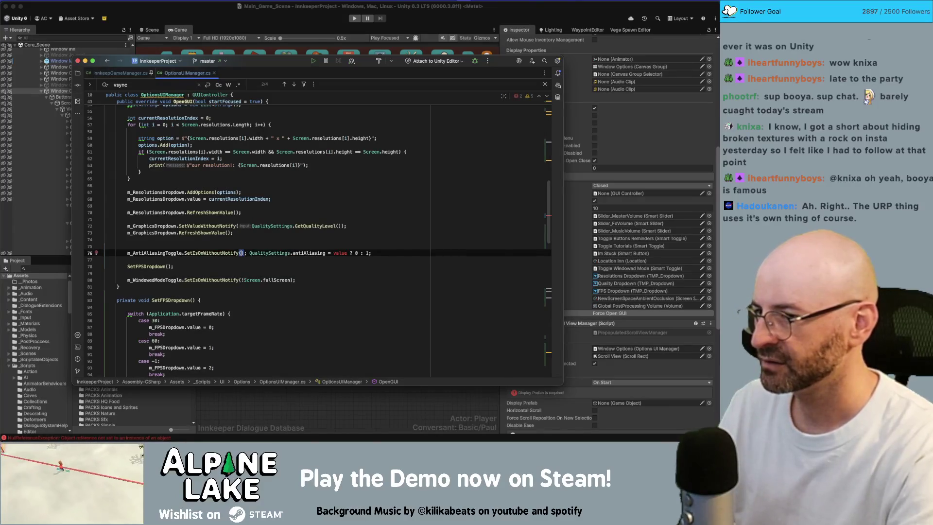
key(Delete)
key(Delete)
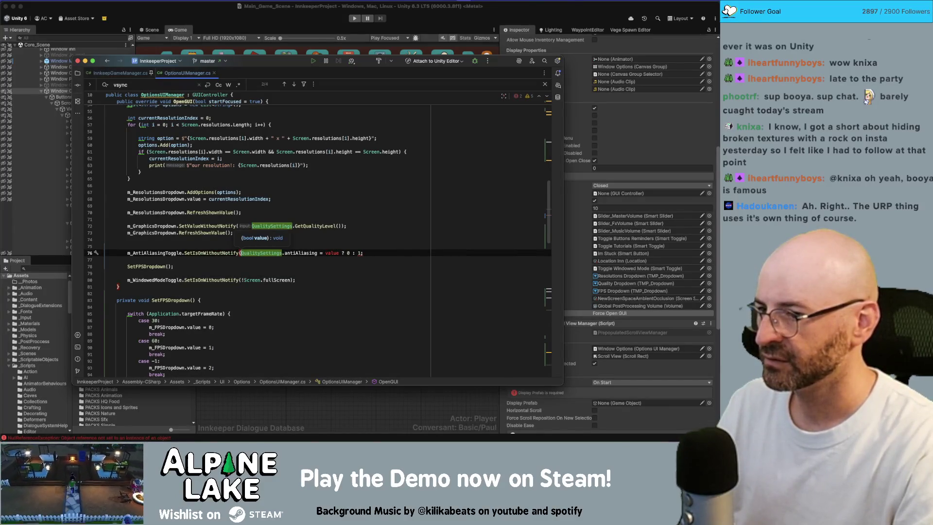
key(End)
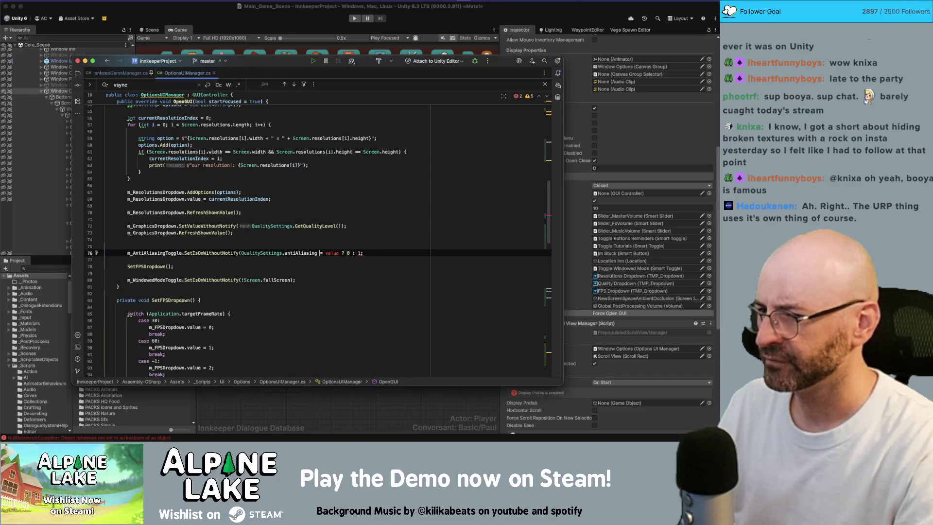
key(Left)
key(Right)
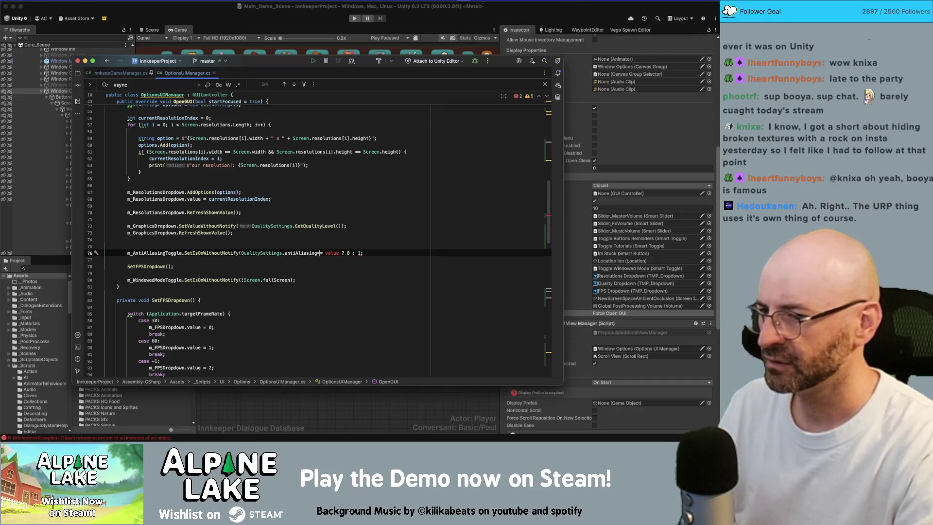
key(BackSpace)
key(BackSpace)
key(BackSpace)
key(Delete)
key(Delete)
text(=)
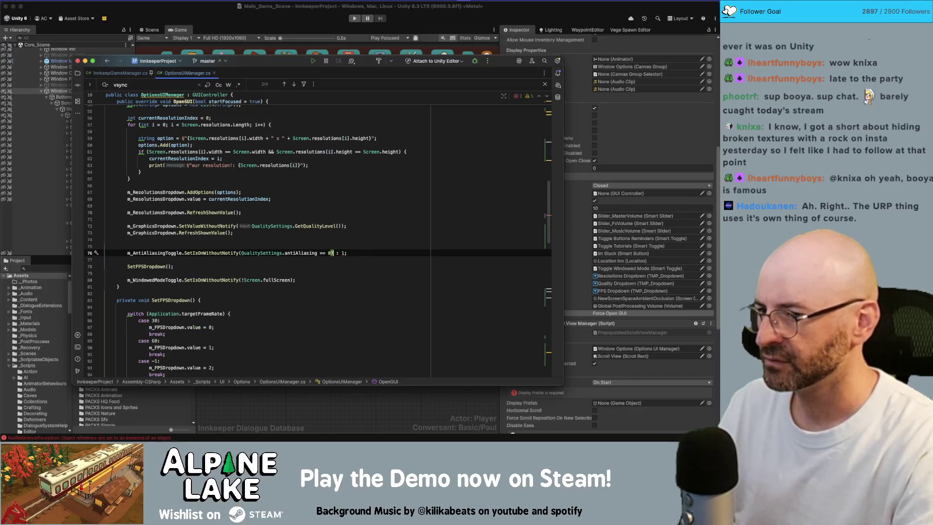
Complete the argument as QualitySettings.antiAliasing == 0 ? false : true
text(false)
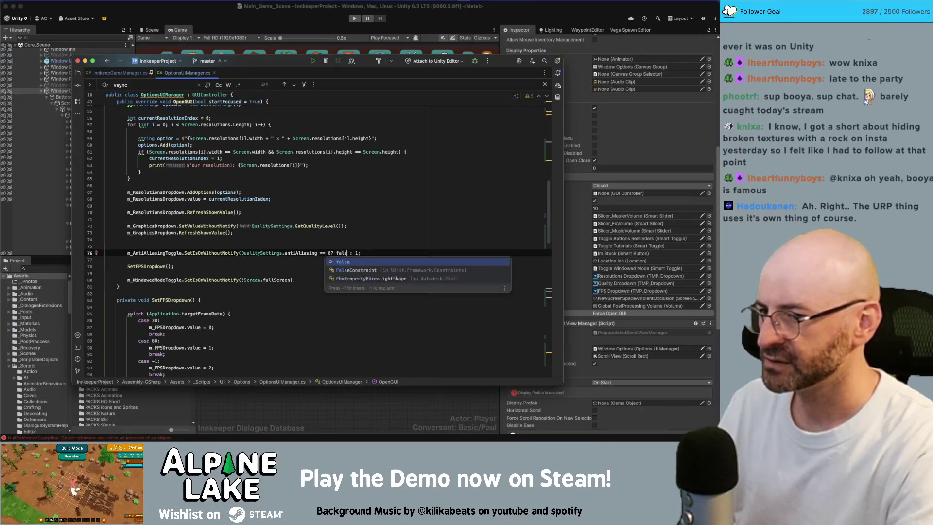
key(Escape)
key(Right)
key(Right)
key(Right)
key(BackSpace)
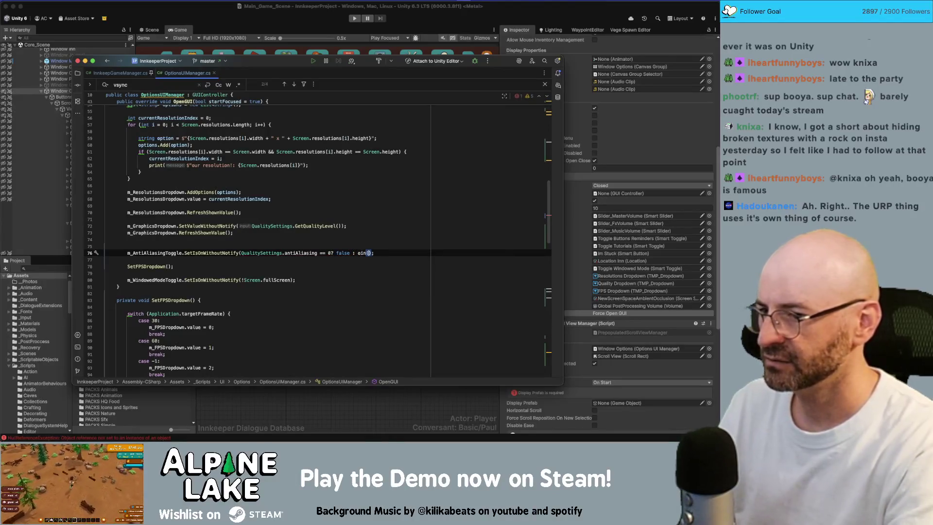
text(tr)
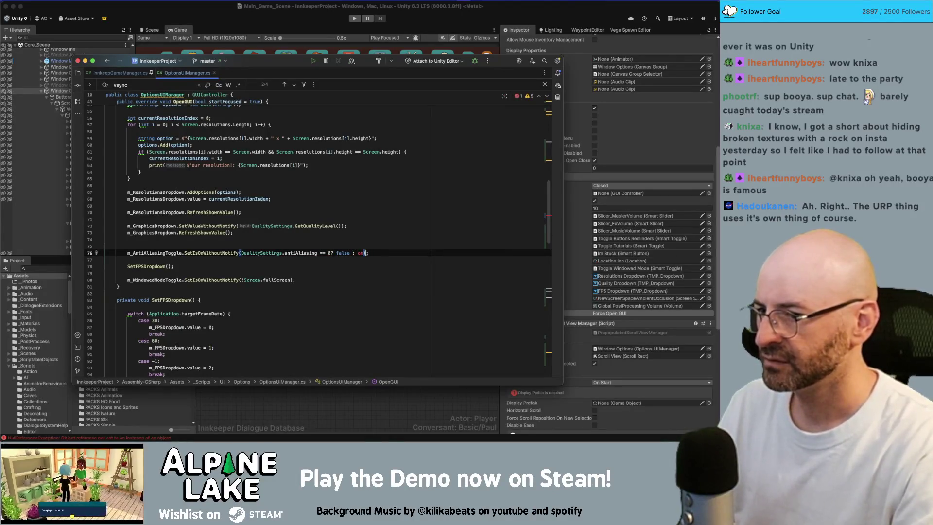
text(;)
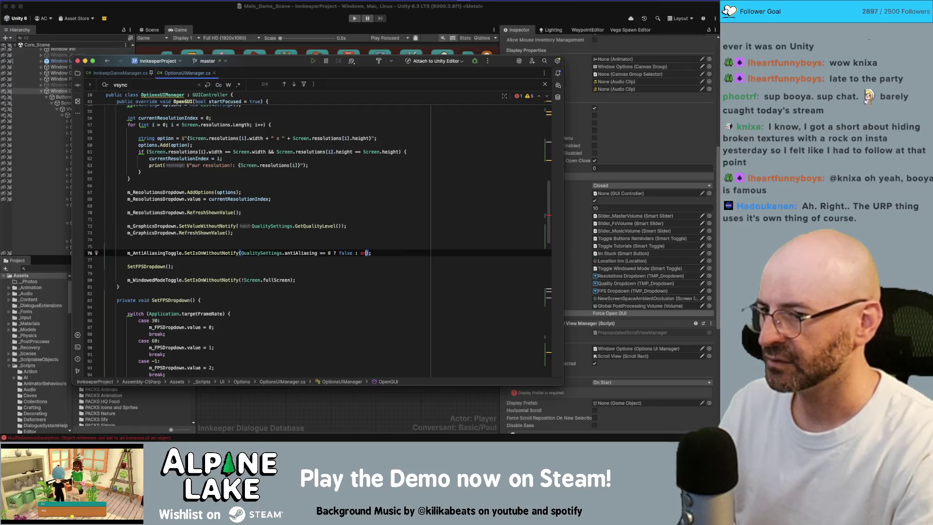
text(true)
key(End)
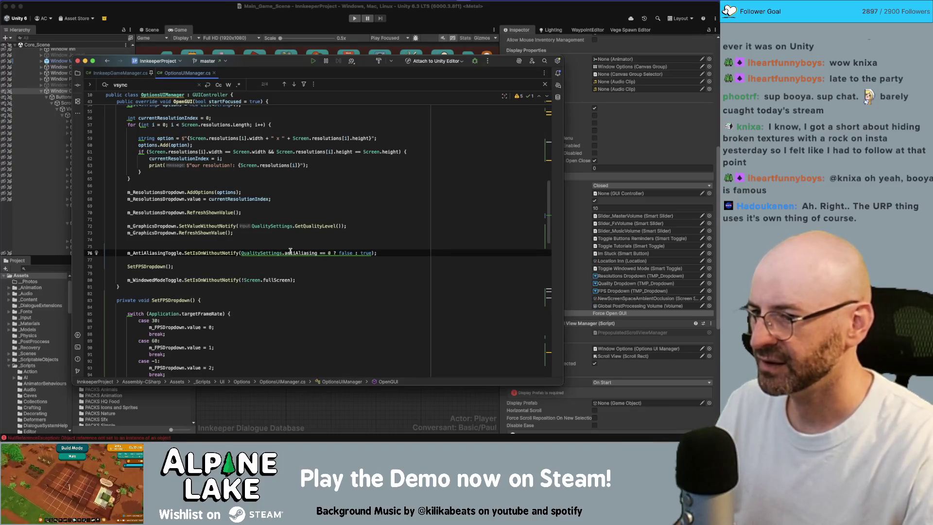
mouse_move(290, 251)
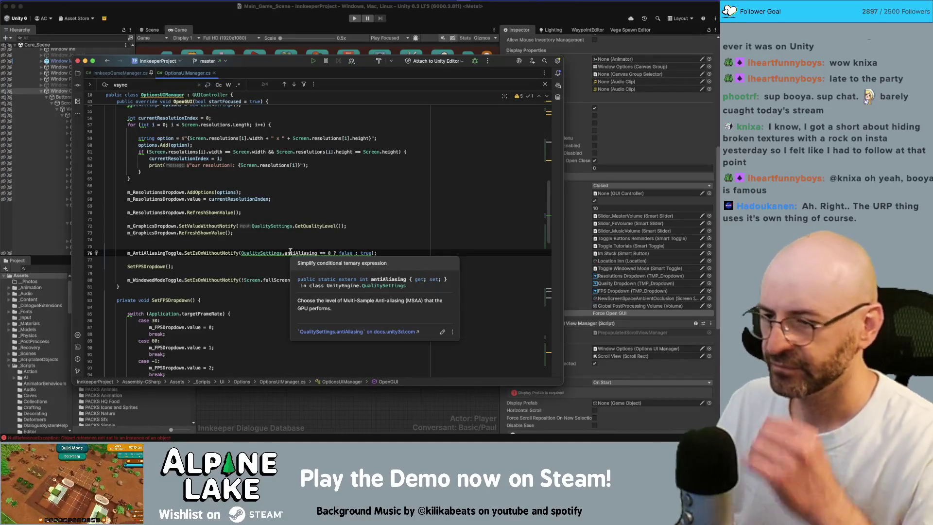
click(274, 252)
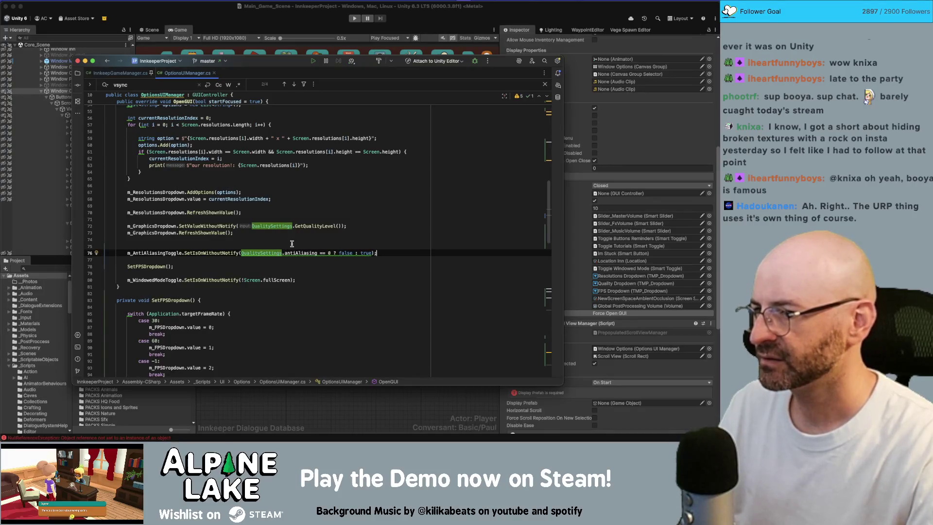
Insert the comment '// ONLY SUPPORTS LOW QUALITY AT THE MOMENT' above the anti-aliasing line
key(Up)
key(Return)
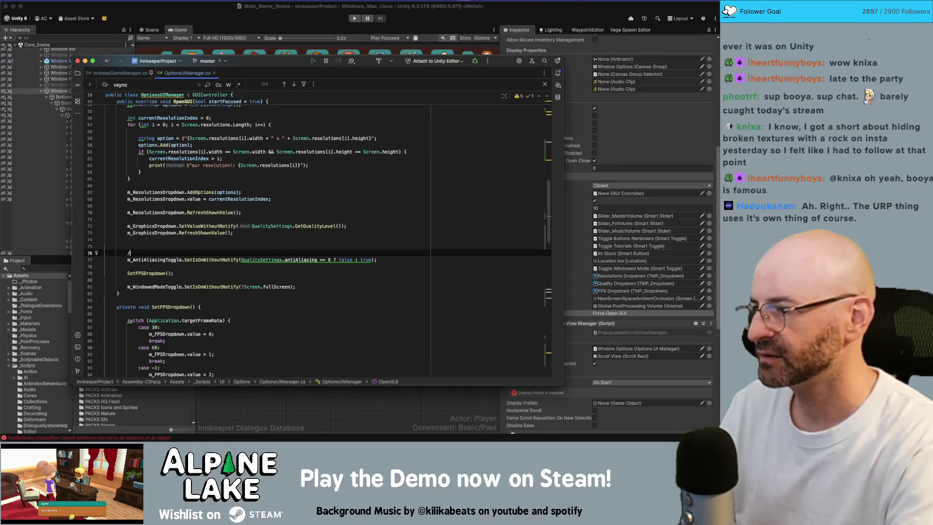
text(/ ONLY S)
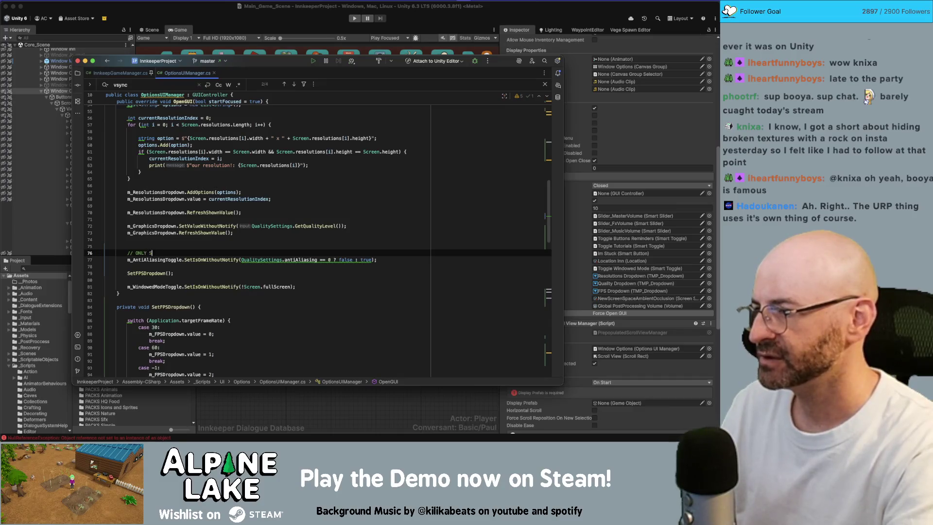
text(UPPORTS LOW UQ)
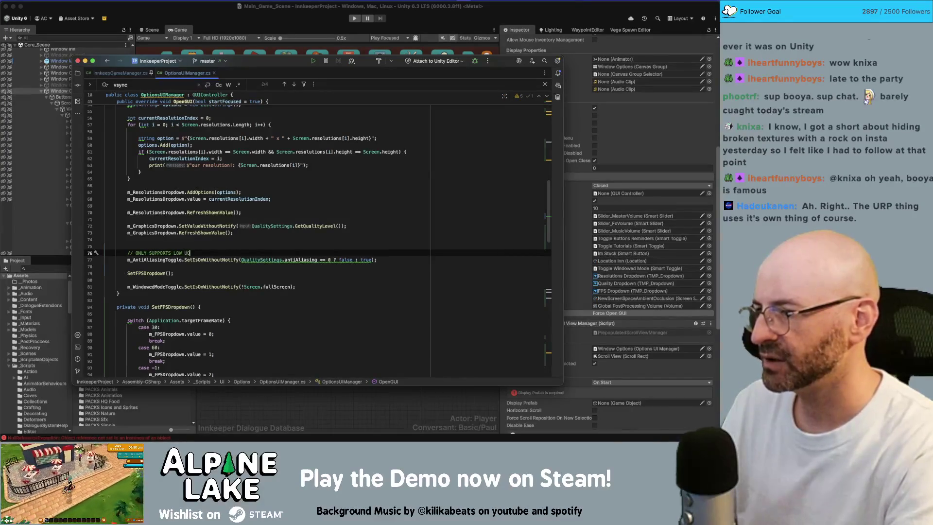
key(BackSpace)
key(BackSpace)
key(BackSpace)
text(QUALITY AT THE MOMENT)
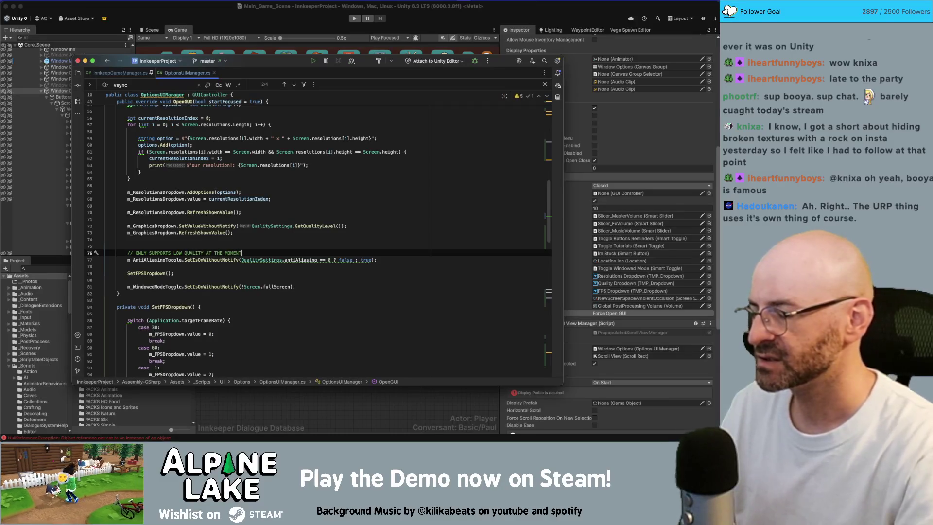
Add m_DOFToggle.SetIsOnWithoutNotify(m_DOF.IsActive()) below the anti-aliasing toggle line
key(Down)
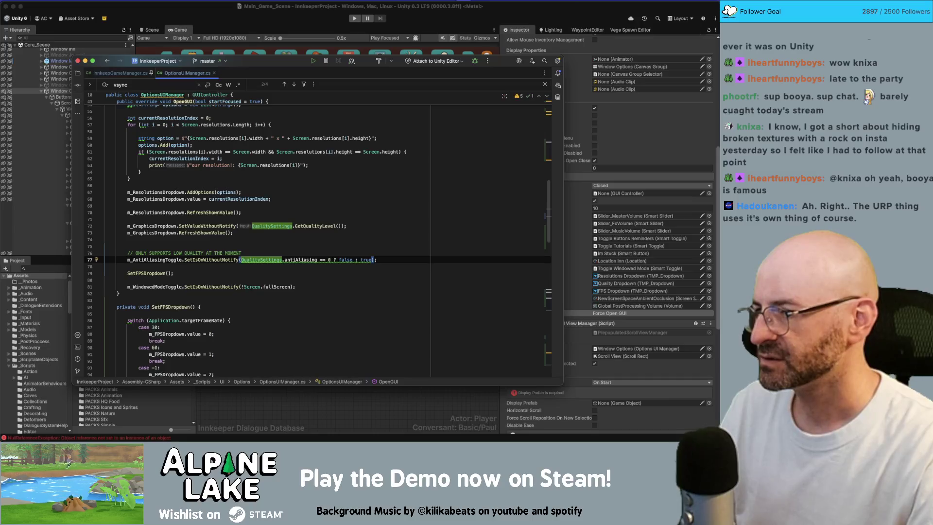
key(End)
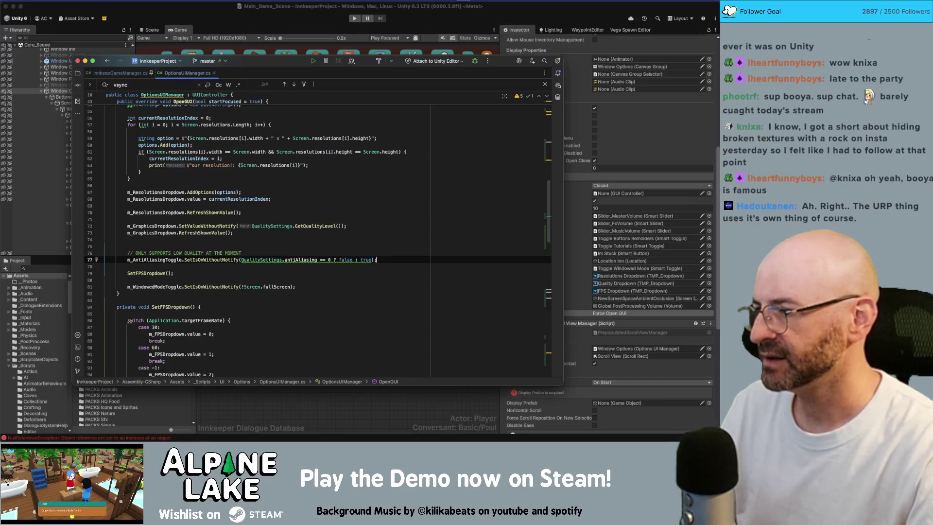
key(Return)
key(Return)
text(m_DOF)
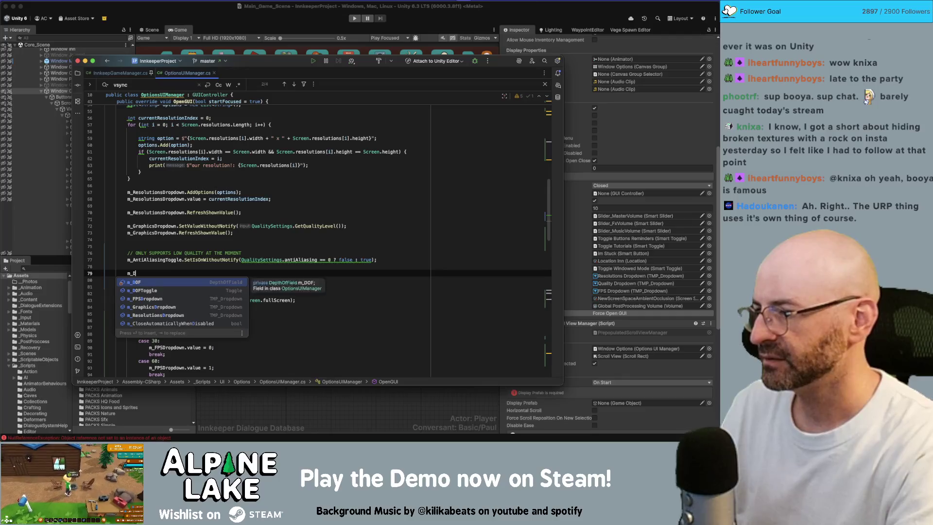
key(Escape)
key(ctrl+space)
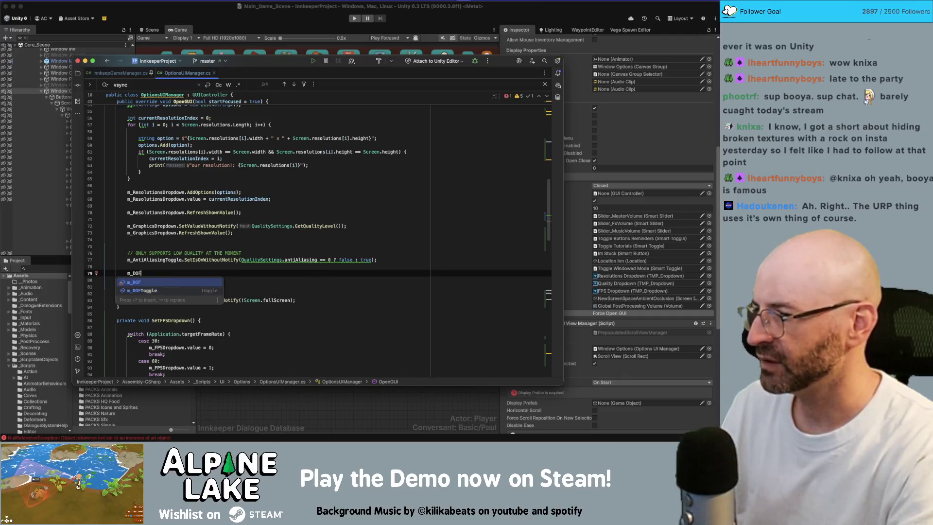
key(Down)
key(Return)
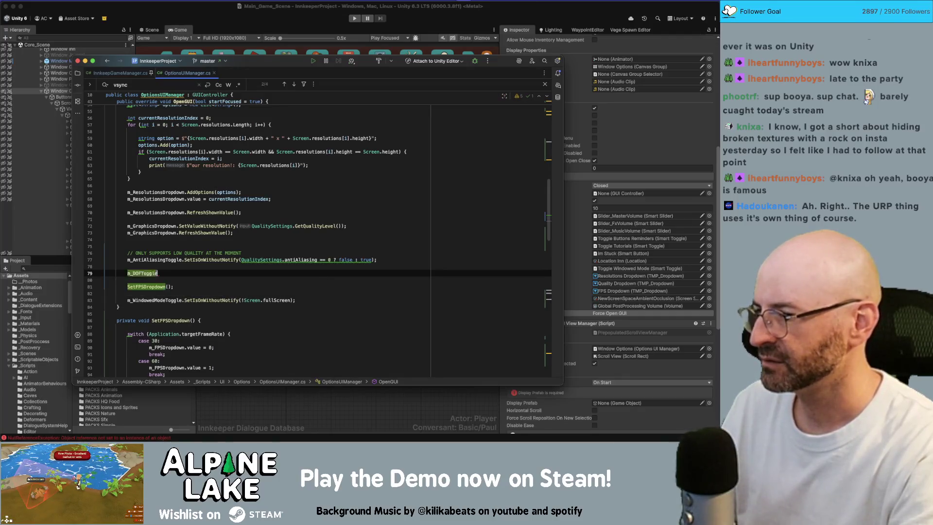
text(.s)
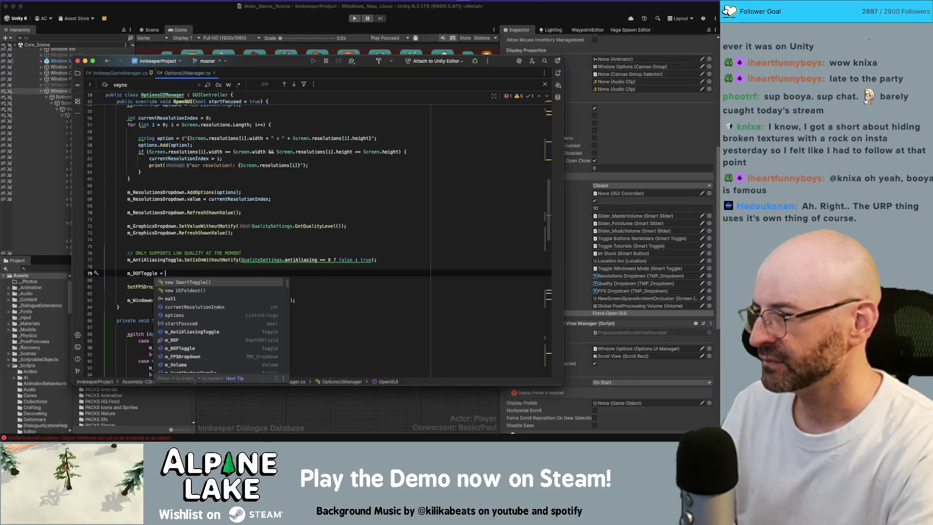
text(et)
key(Return)
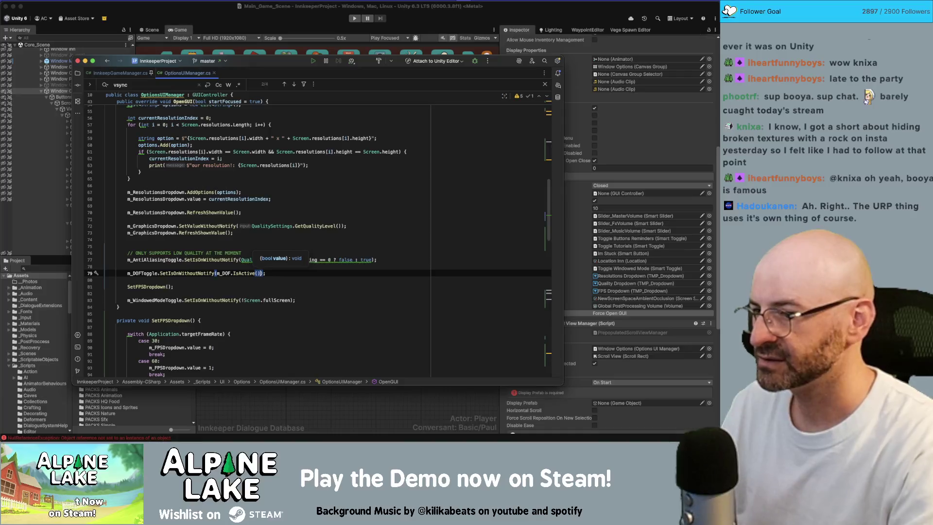
key(Return)
key(Return)
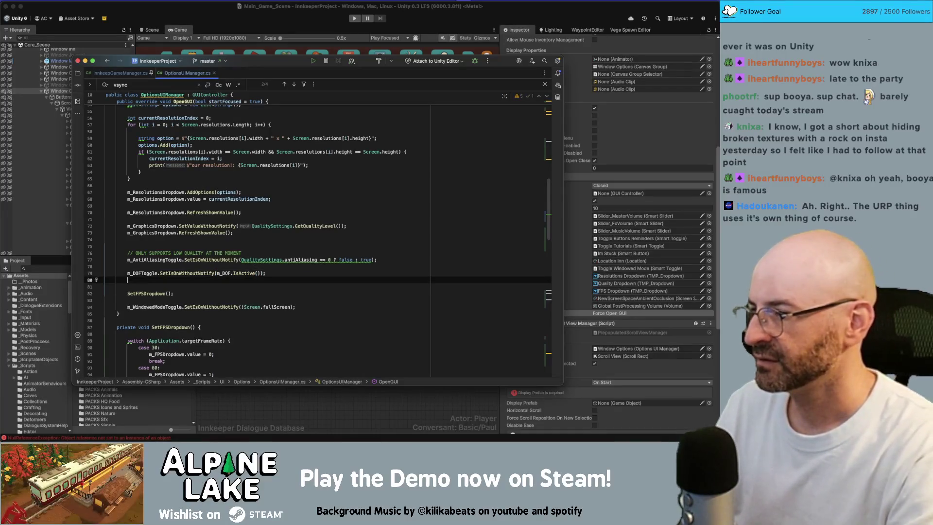
Add m_VSyncToggle.SetIsOnWithoutNotify(QualitySettings.vSyncCount == 0 ? false : true); to OpenGUI
text(m_VS)
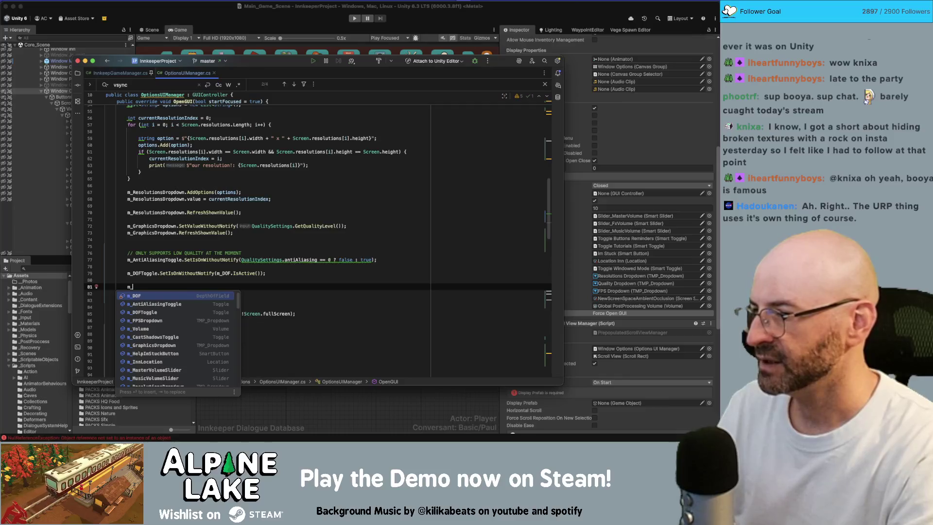
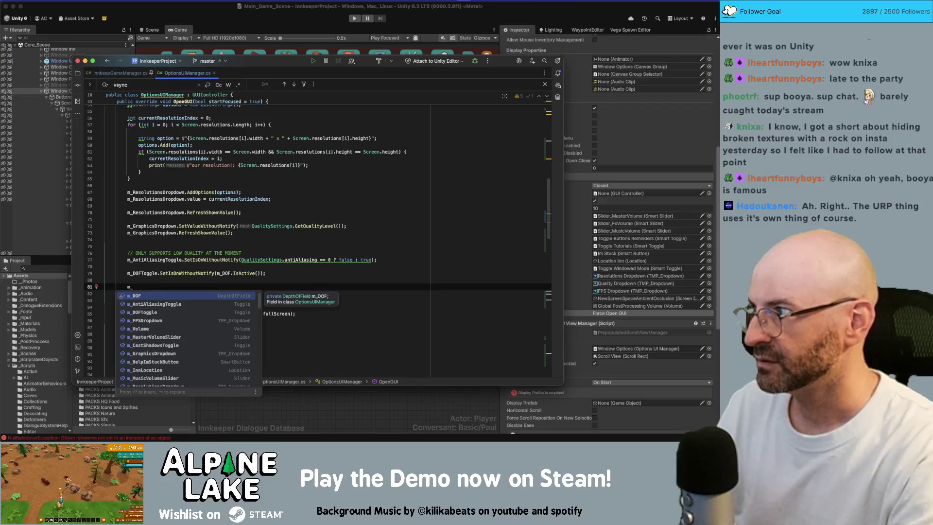
Add m_DOFToggle.SetIsOnWithoutNotify(m_DOF.IsActive()) below the anti-aliasing toggle line
Add m_VSyncToggle.SetIsOnWithoutNotify(QualitySettings.vSyncCount == 0 ? false : true); to OpenGUI
text(VS)
key(Return)
text(.)
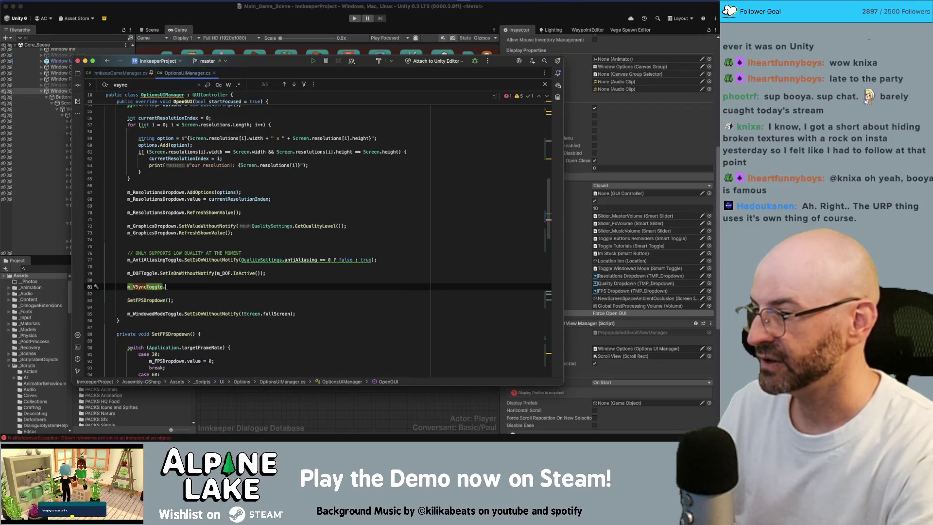
text(SetIsOn)
key(Return)
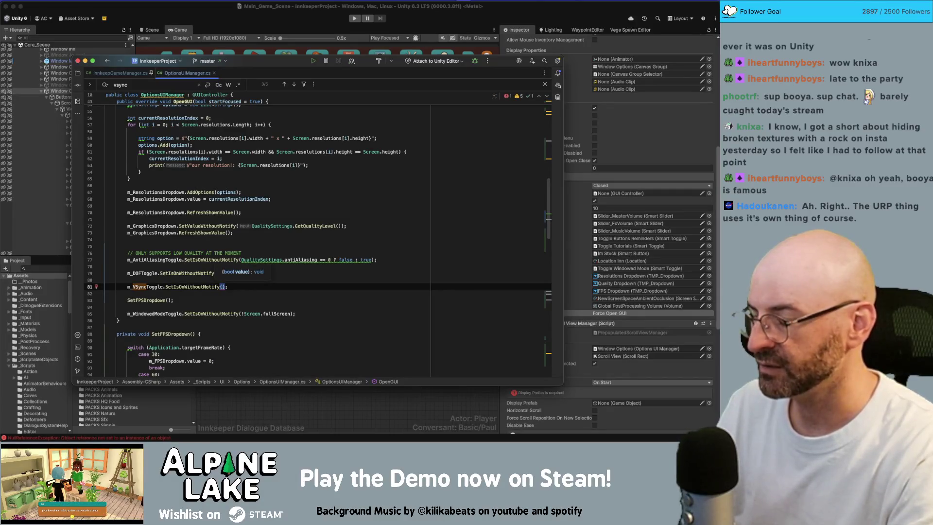
text(Qua)
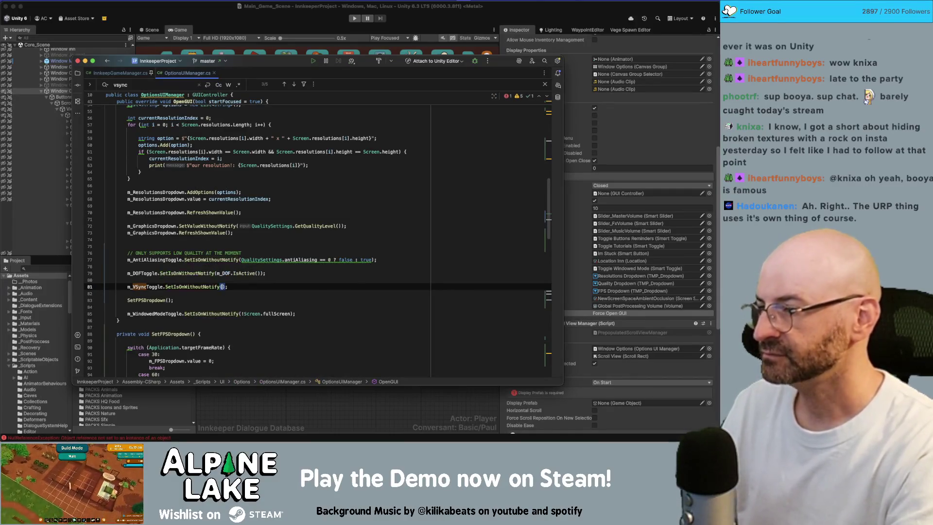
key(Return)
text(.vs)
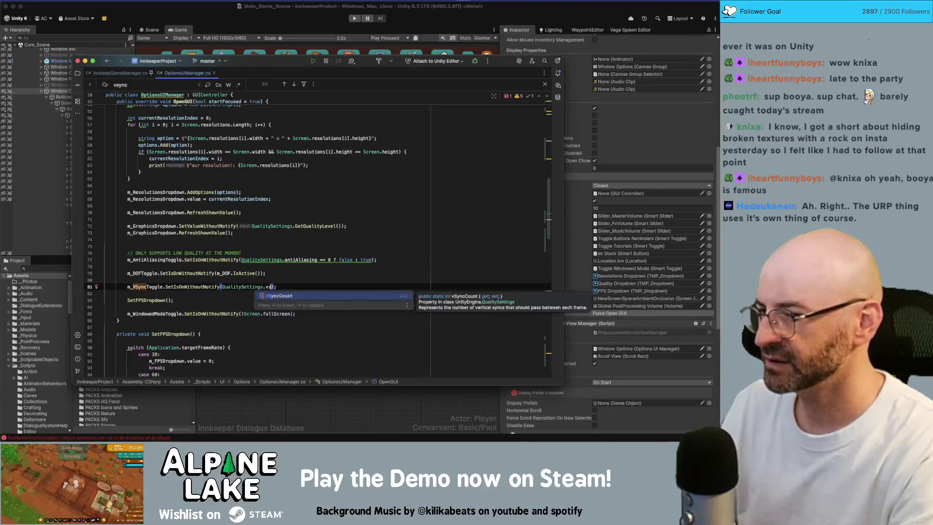
key(Return)
text(== 0 ? )
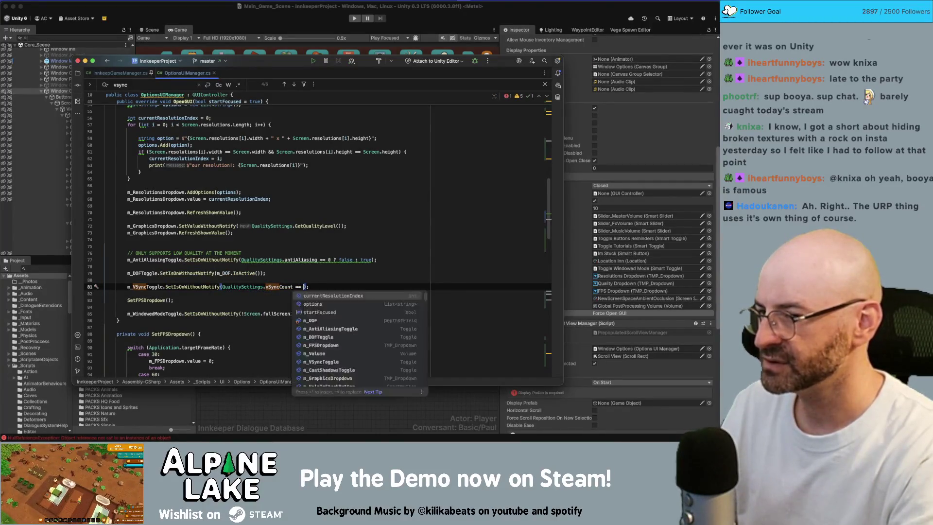
text(false : tru)
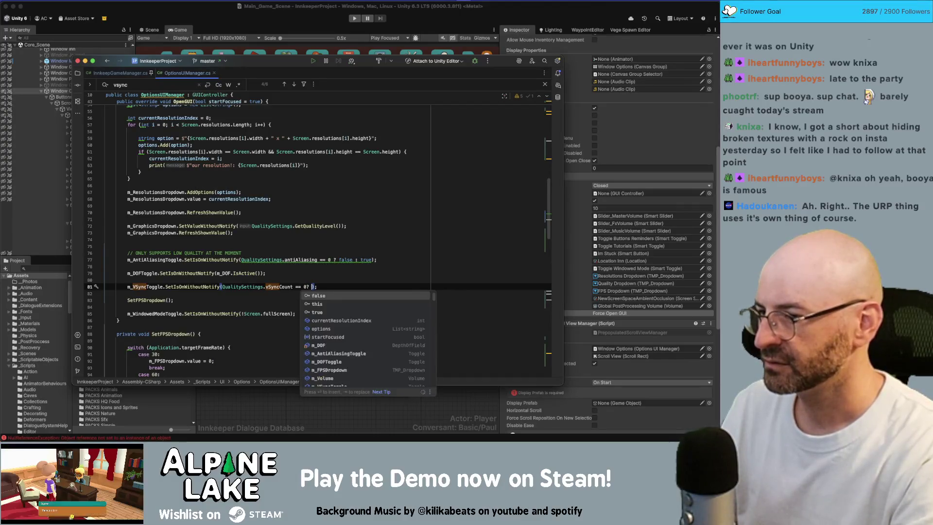
text(e);)
Remove the blank lines above the VSync line and begin an m_SSAO toggle line
key(Up)
key(BackSpace)
key(Up)
key(BackSpace)
key(Down)
key(Down)
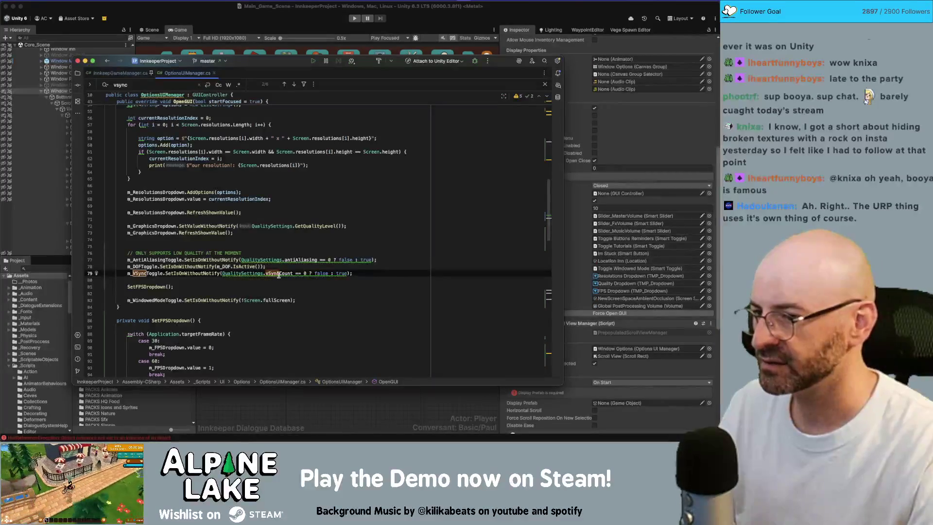
mouse_move(279, 275)
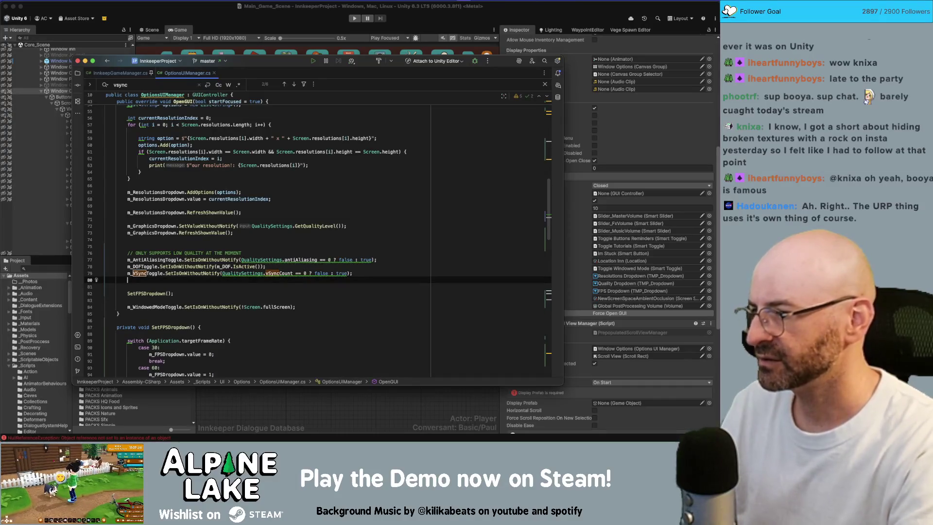
text(m_)
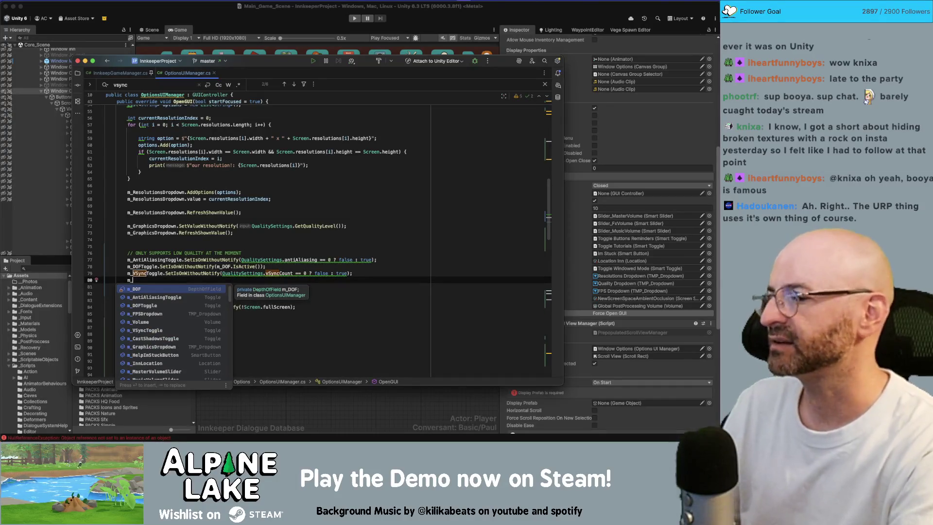
text(SSAo)
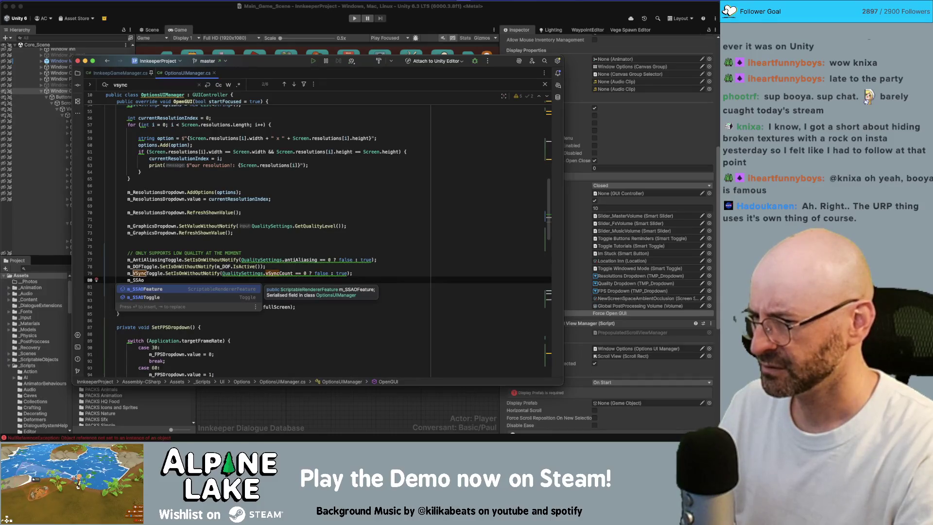
Write m_SSAOToggle.SetIsOnWithoutNotify(m_SSAOFeature.isActive); using autocomplete
key(Down)
key(Return)
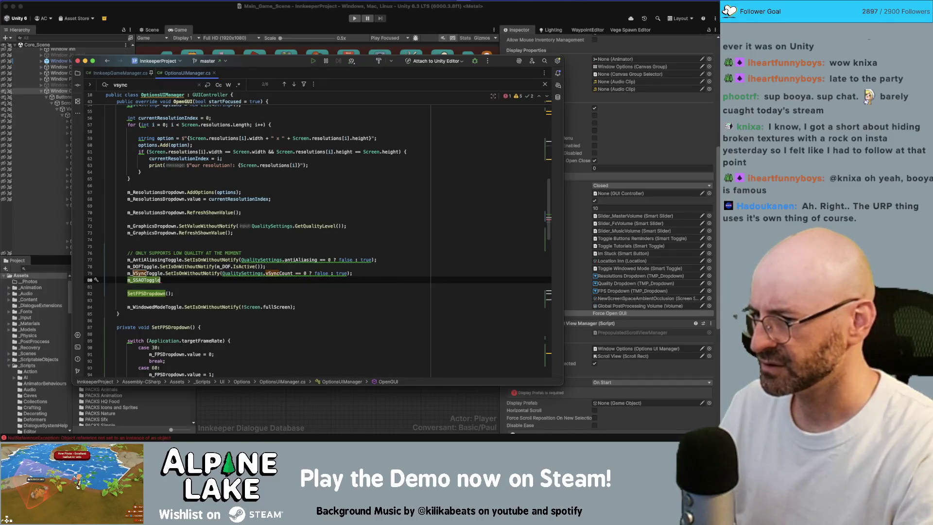
text(.setison)
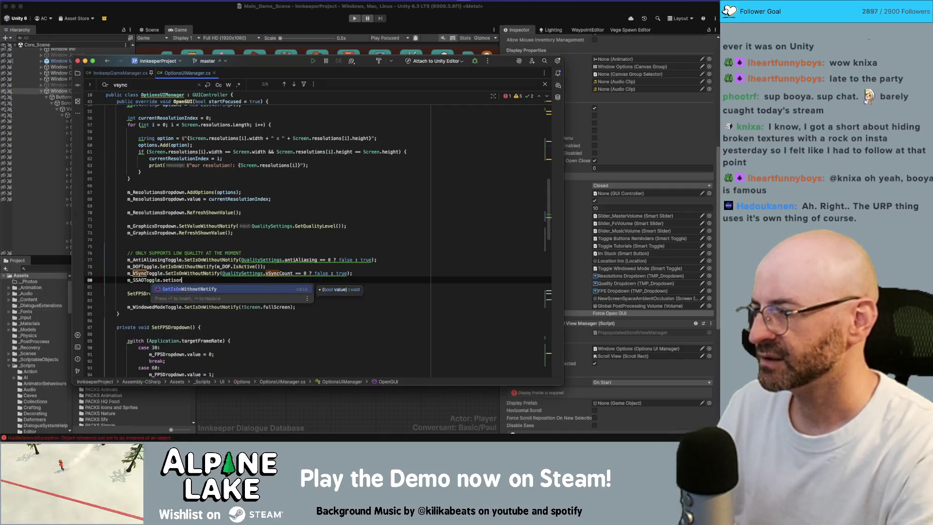
key(Return)
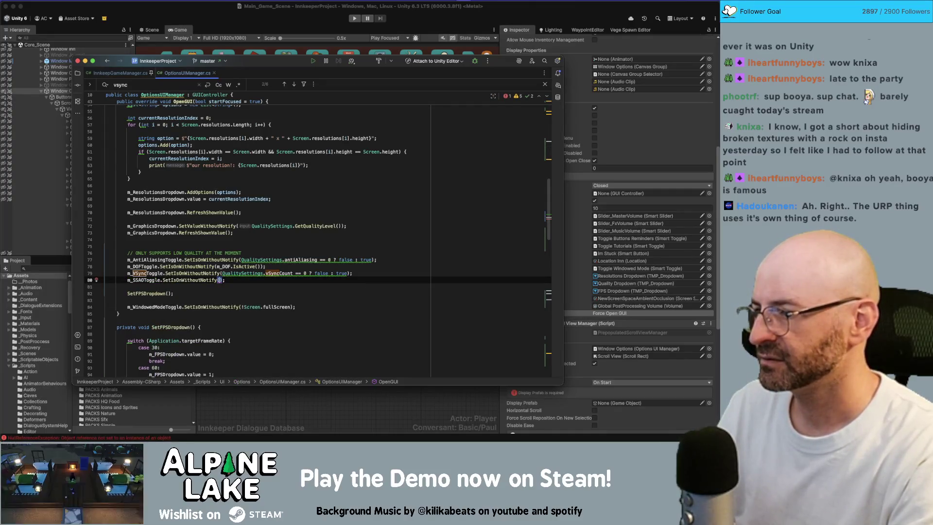
text(ssaofe)
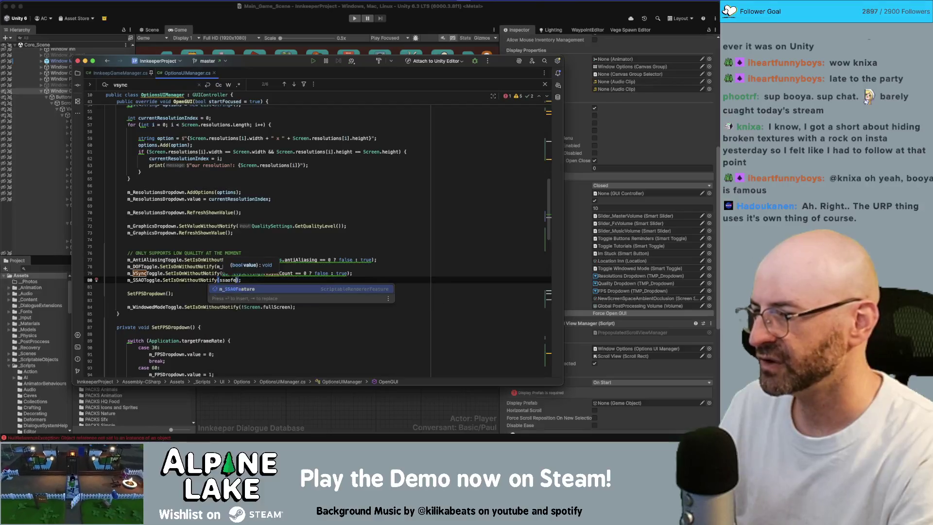
key(Return)
text(.)
key(Return)
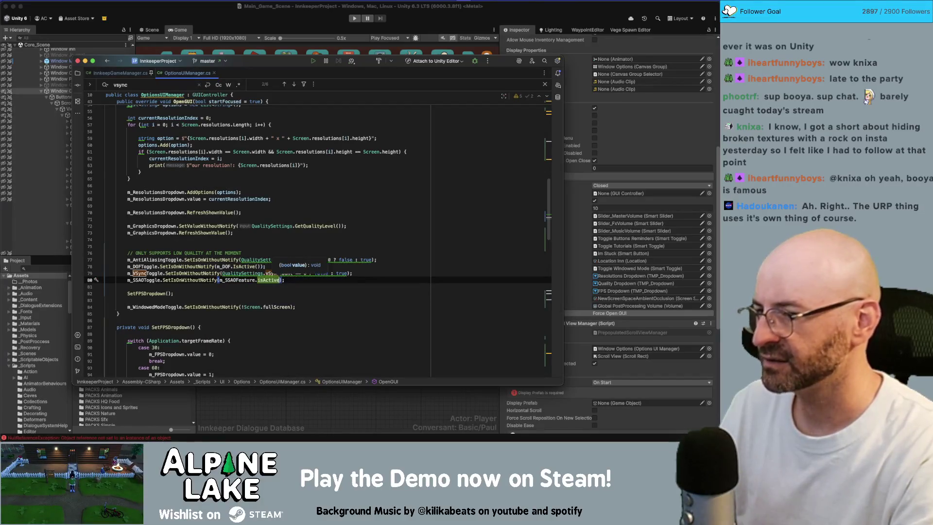
text(())
key(End)
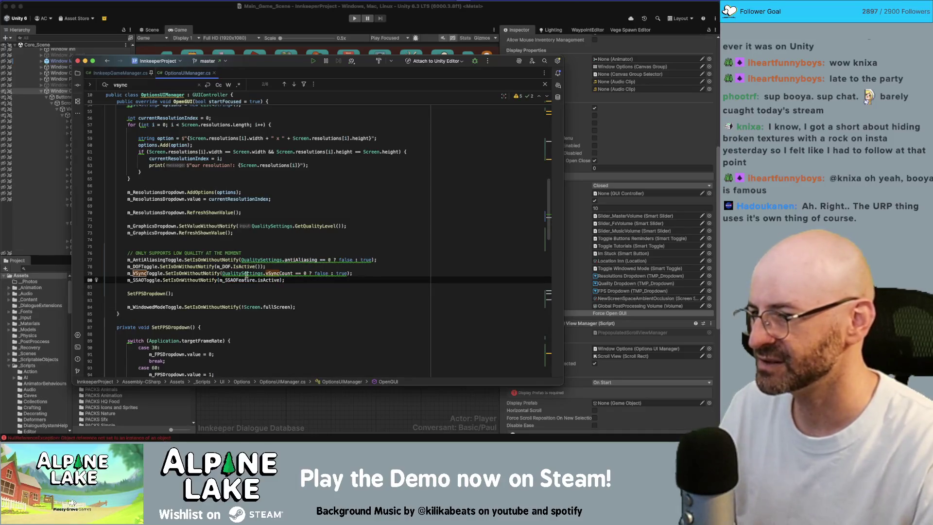
Compare isActive with the DOF line, then open a new empty line below the SSAO line
double_click(245, 267)
double_click(267, 280)
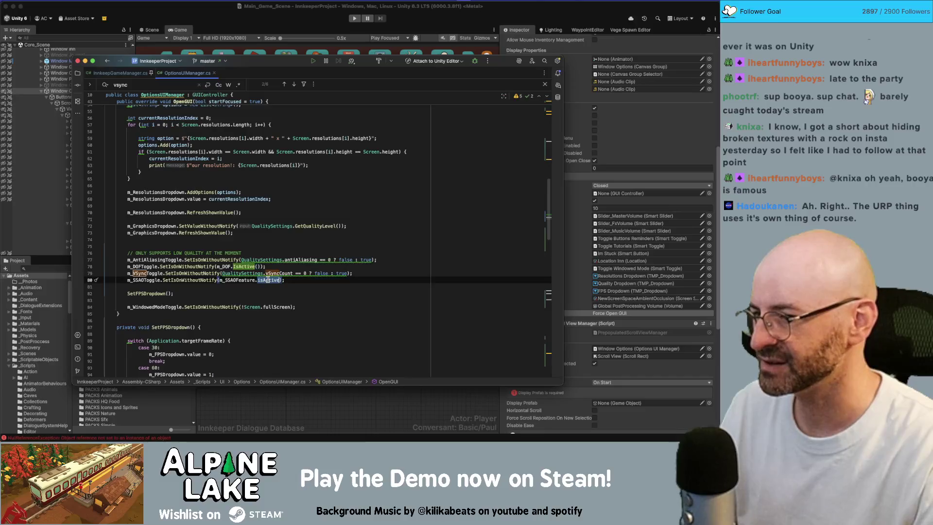
click(295, 280)
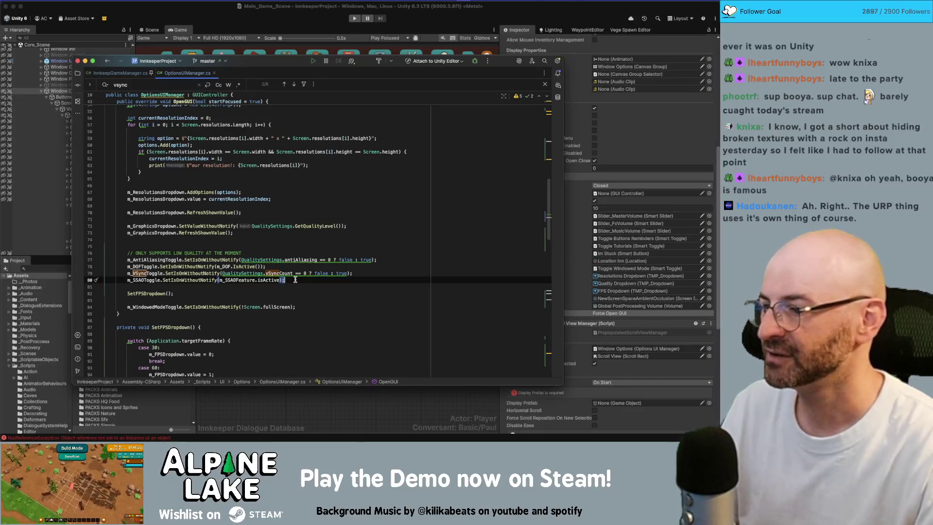
key(Return)
key(Up)
click(138, 287)
Start m_CastShadowsToggle.SetIsOnWithoutNotify and delete its QualitySettings.cast argument
text(m_)
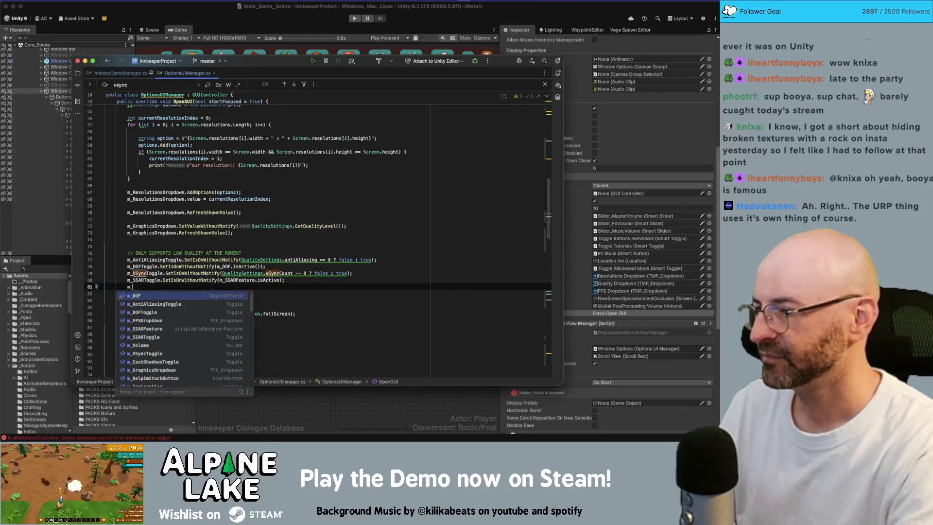
text(Cas)
key(Return)
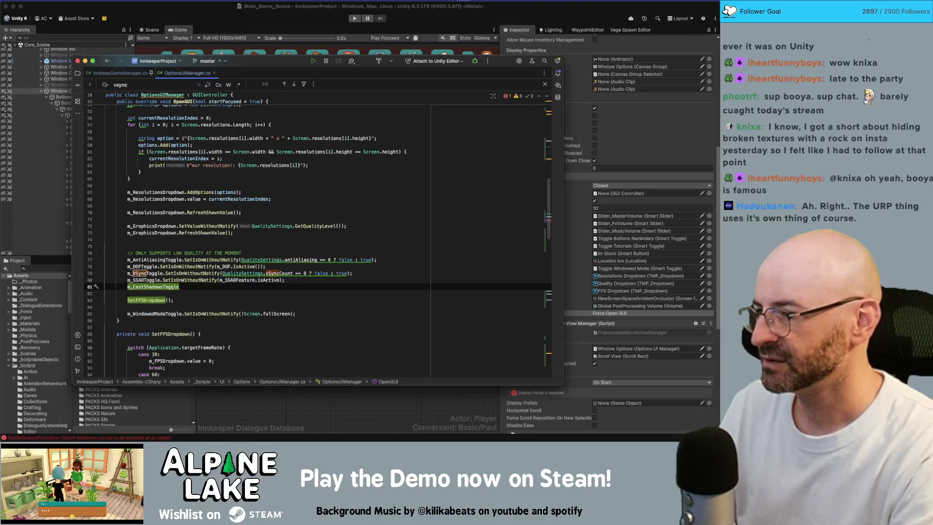
text(.SetIsOn)
key(Return)
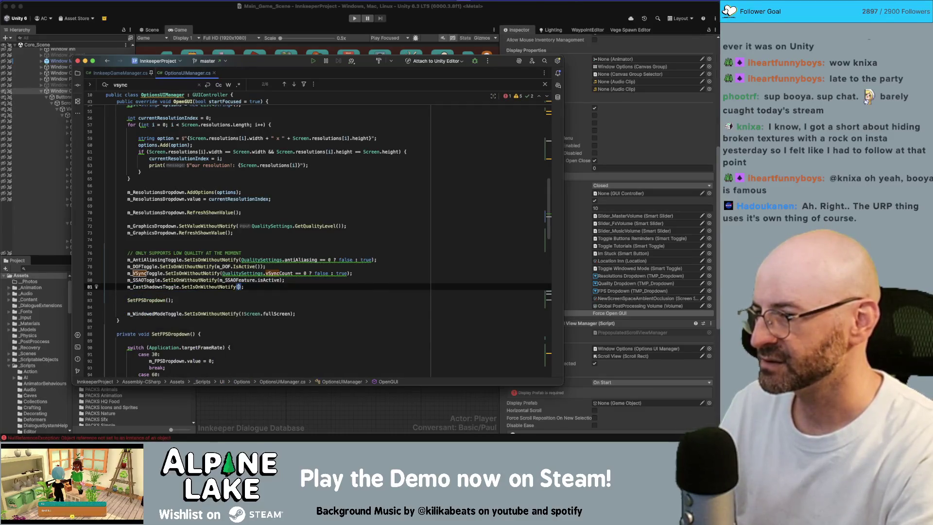
text(alitySettings.cast)
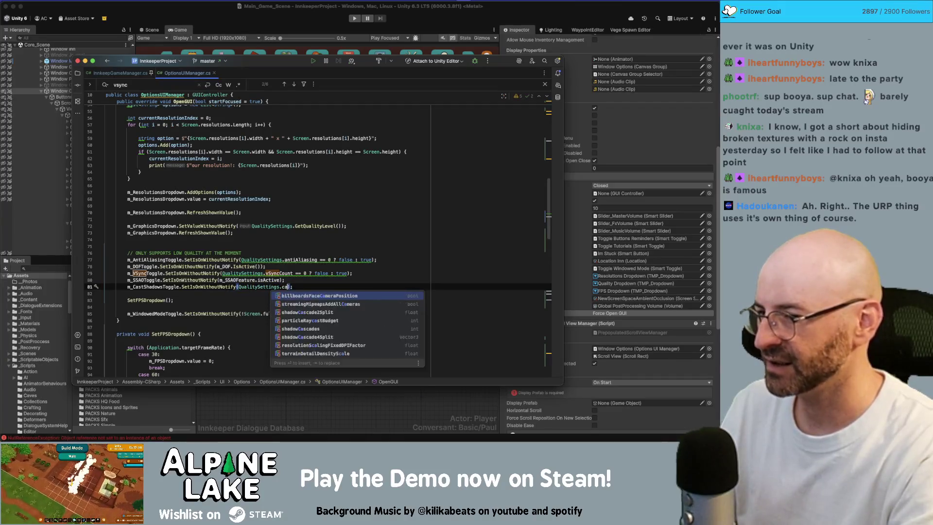
key(alt+BackSpace)
key(alt+BackSpace)
key(alt+BackSpace)
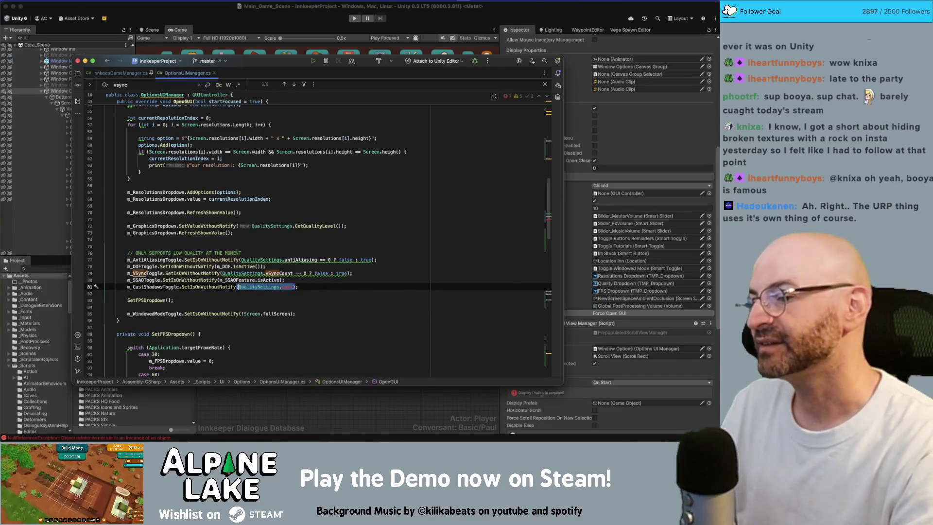
Retype the cast-shadows argument as m_ and browse the member suggestions
text(m_Sh)
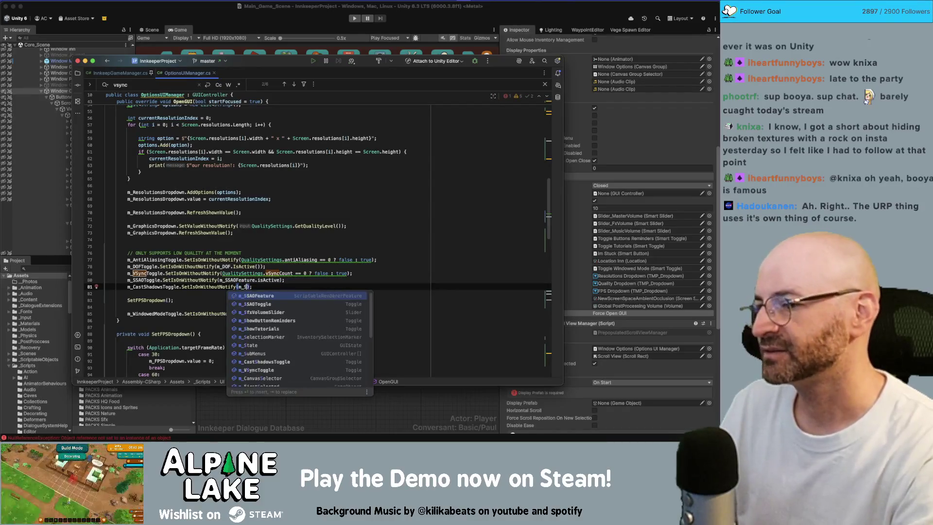
key(BackSpace)
key(BackSpace)
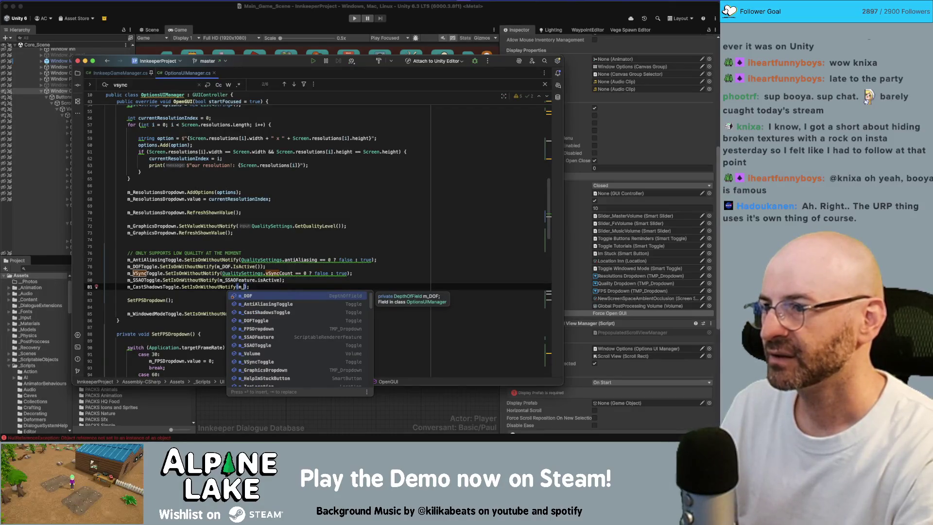
key(Escape)
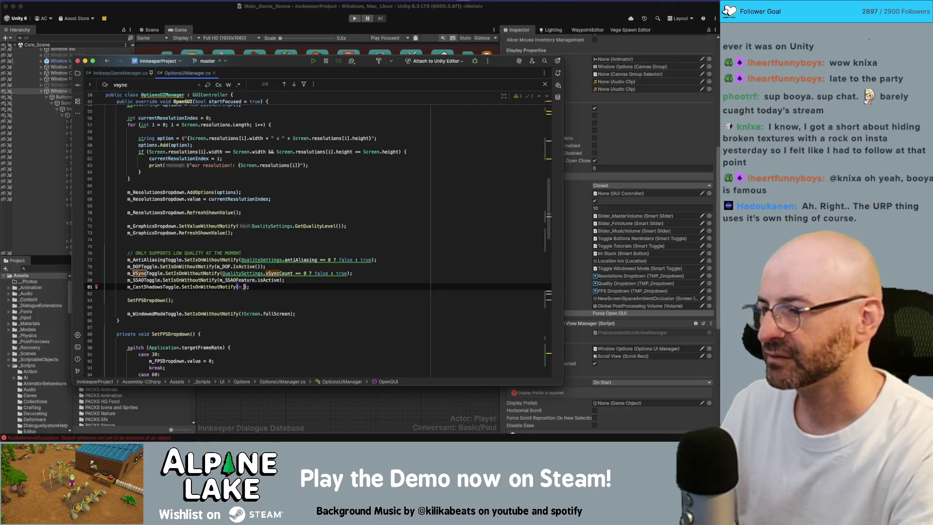
key(BackSpace)
key(BackSpace)
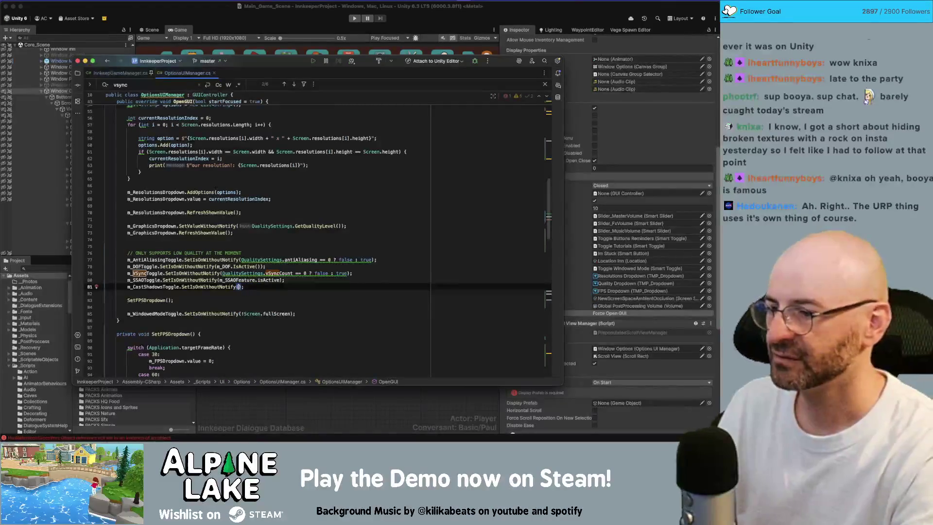
text(m_)
scroll(256, 245, down, 5)
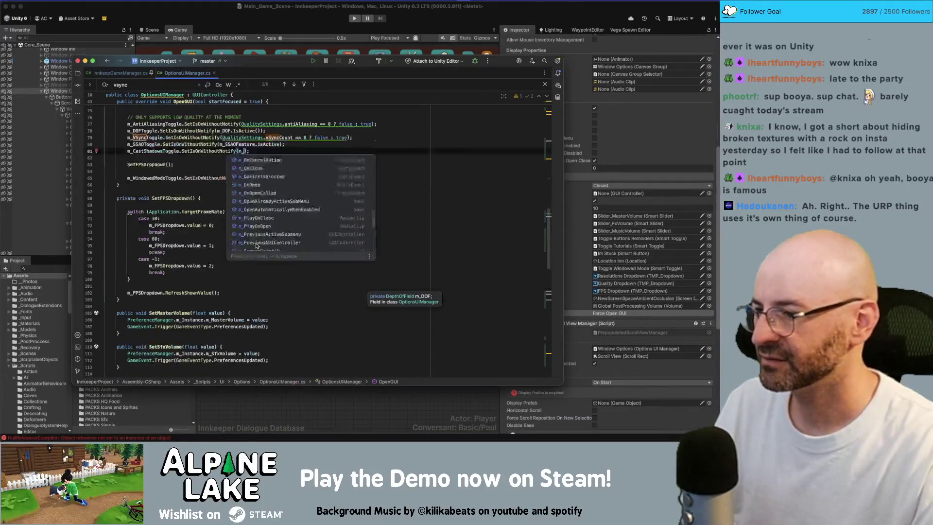
Copy the render-pipeline and shadowDistance lines from ToggleShadows
scroll(187, 290, down, 10)
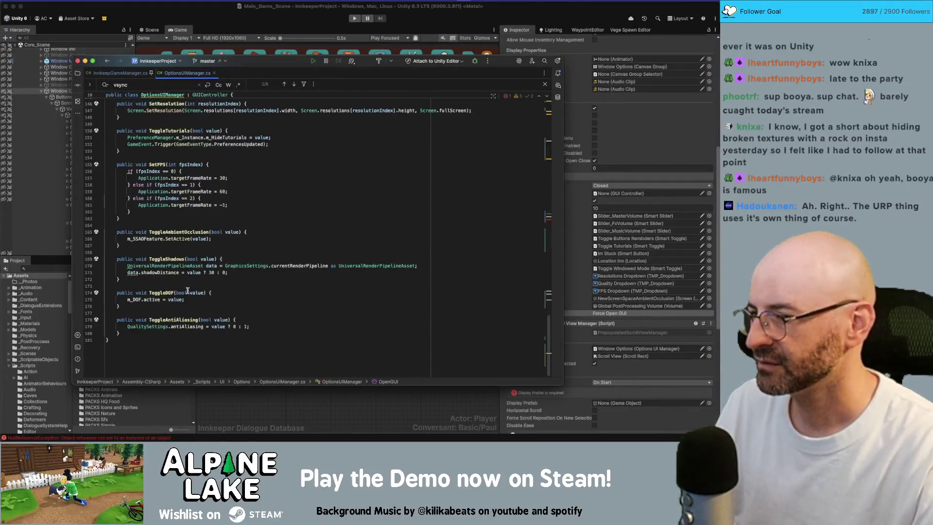
click(164, 265)
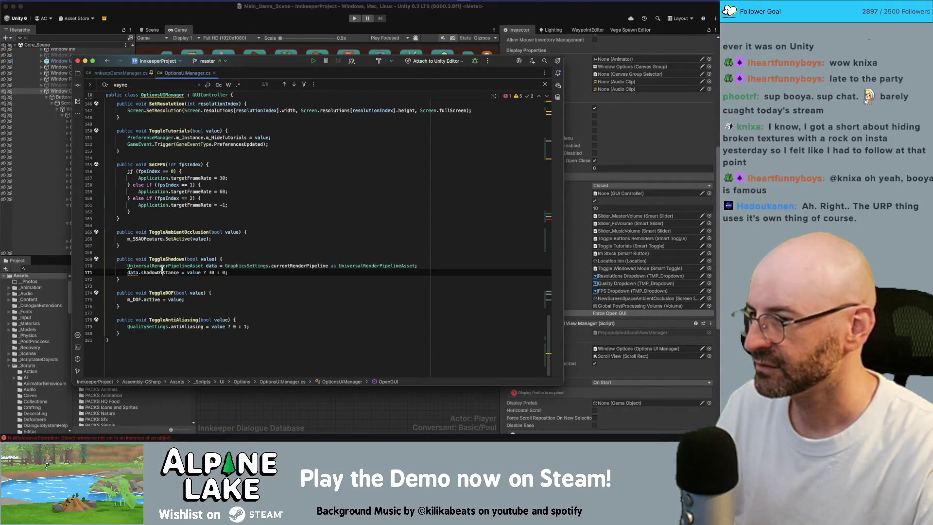
double_click(251, 265)
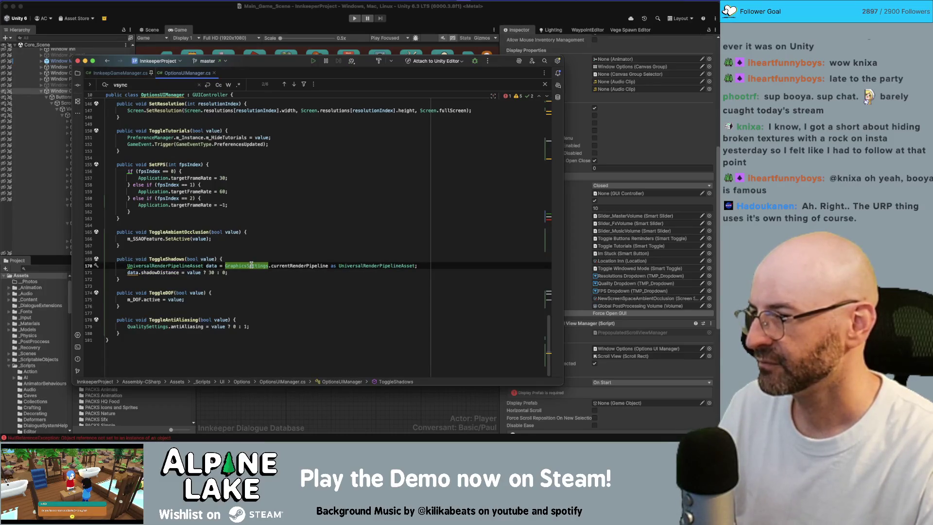
key(Down)
key(shift+Home)
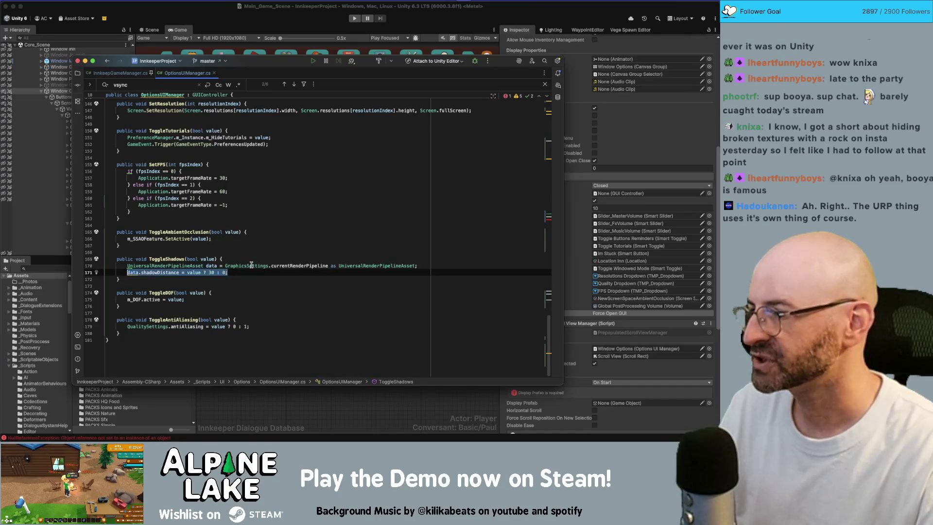
key(shift+Up)
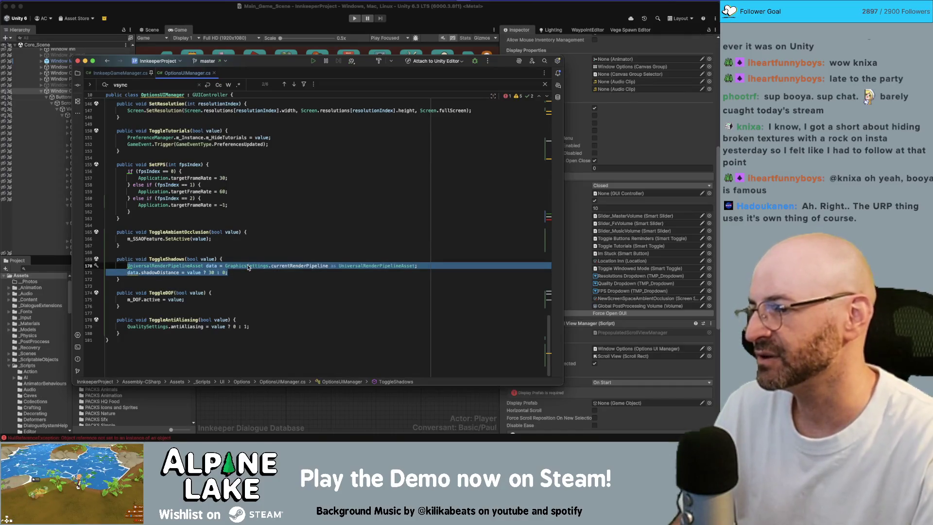
click(233, 274)
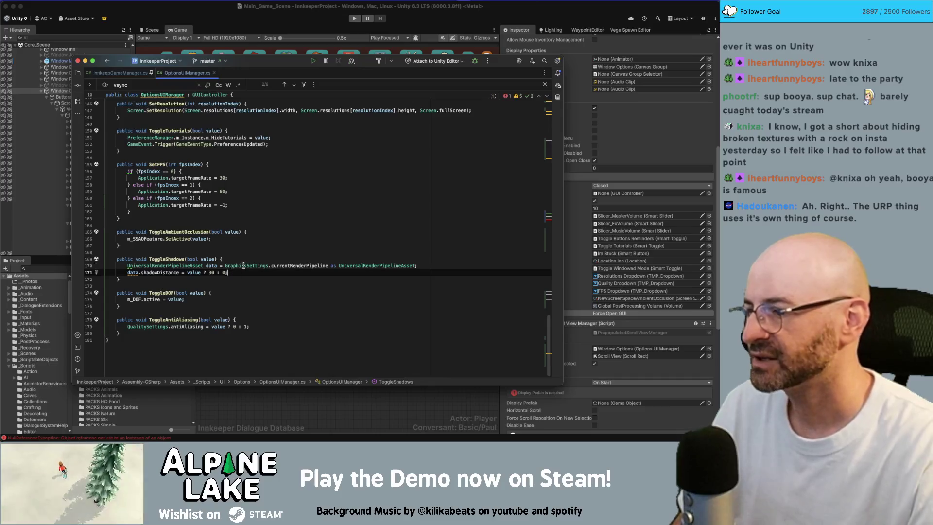
mouse_move(243, 266)
key(shift+Home)
key(shift+Up)
key(super+c)
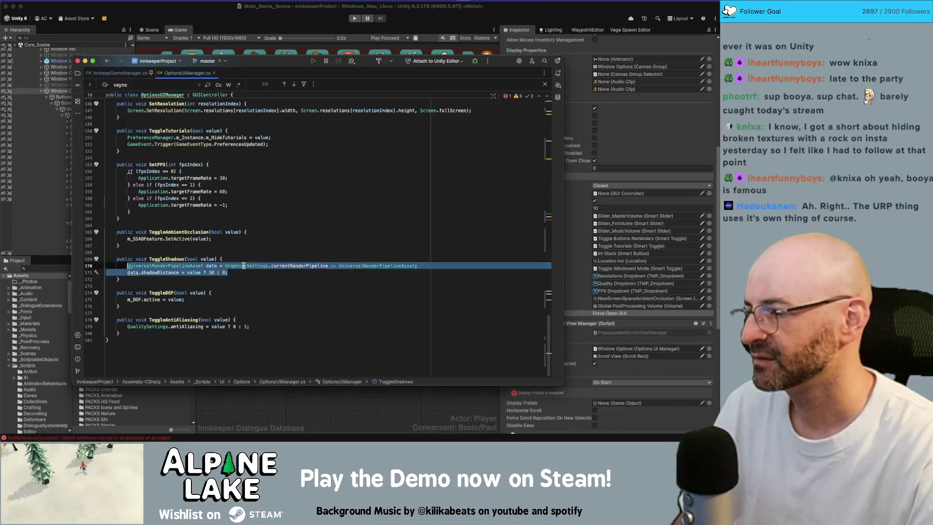
Return to OpenGUI and open a new line at the cast-shadows toggle line
scroll(240, 270, up, 15)
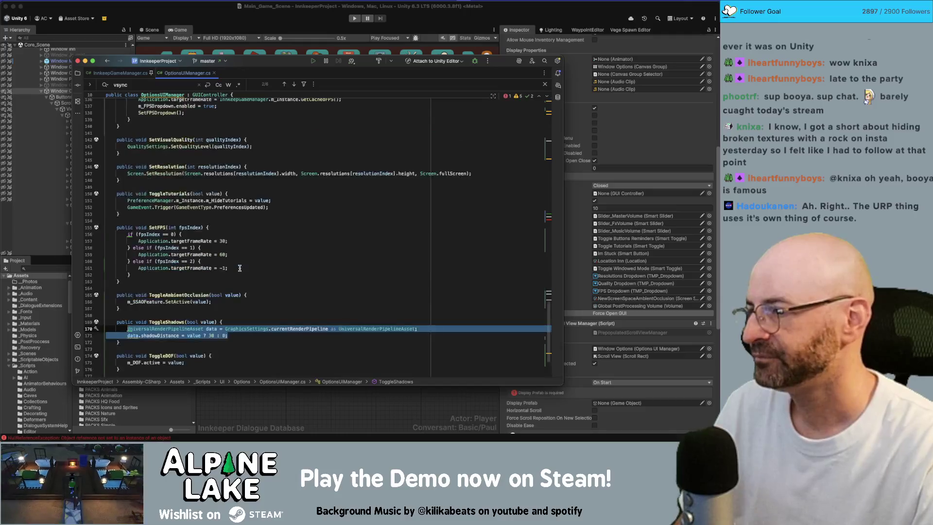
scroll(240, 270, up, 8)
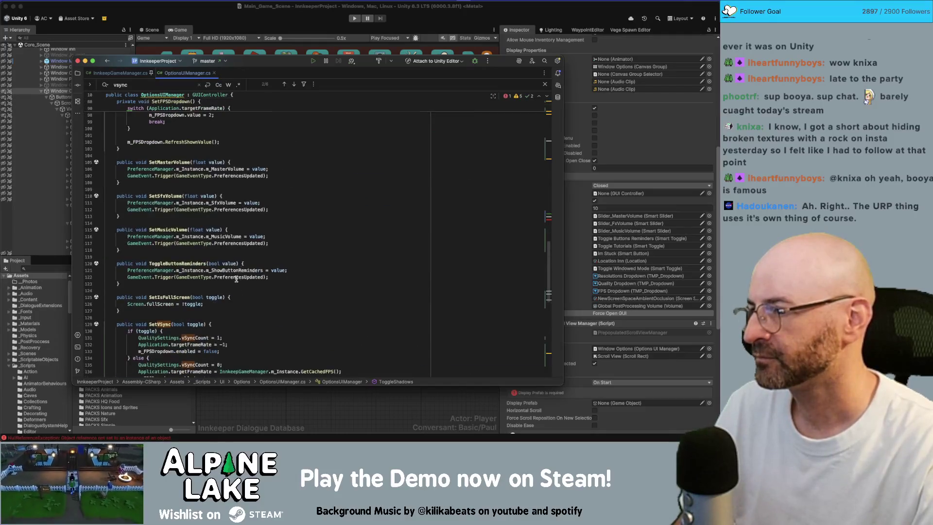
click(253, 195)
key(End)
key(Return)
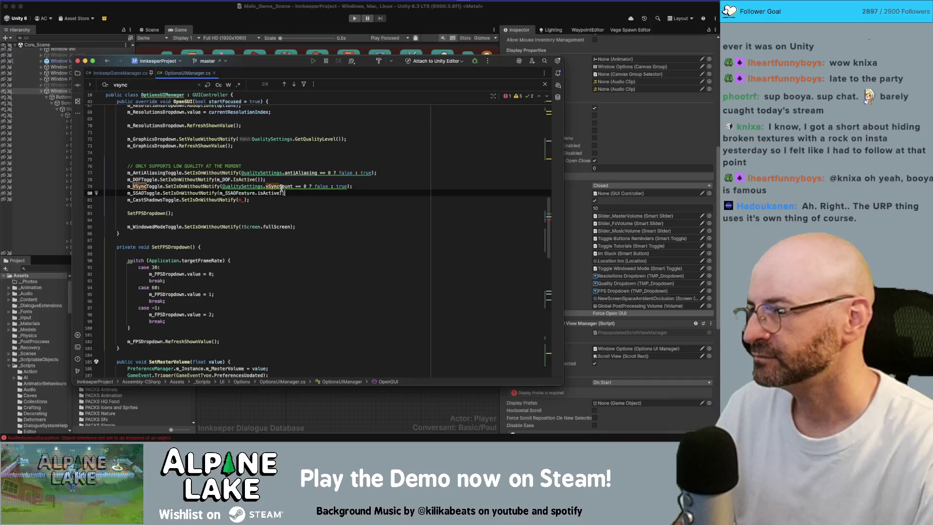
Paste the render-pipeline and shadowDistance lines into OpenGUI and check where data is used
key(super+v)
drag(223, 200, 347, 201)
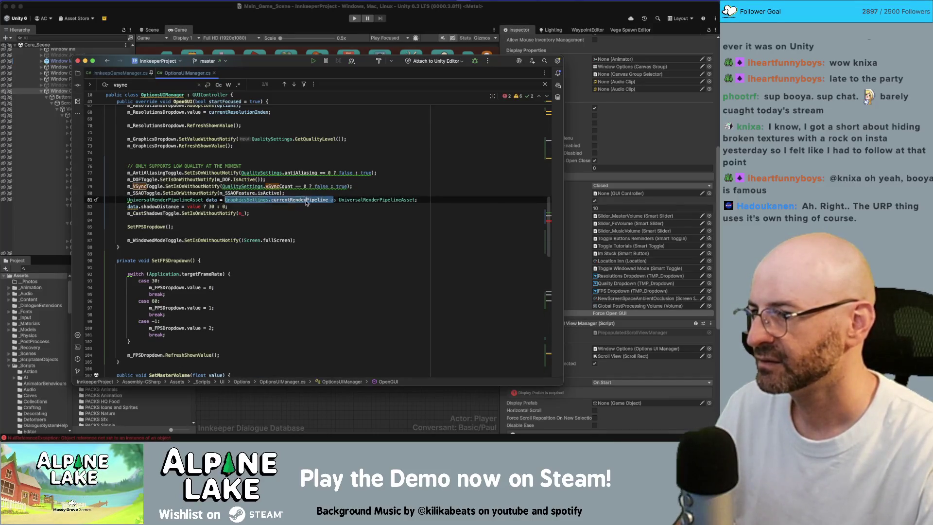
click(210, 198)
click(194, 206)
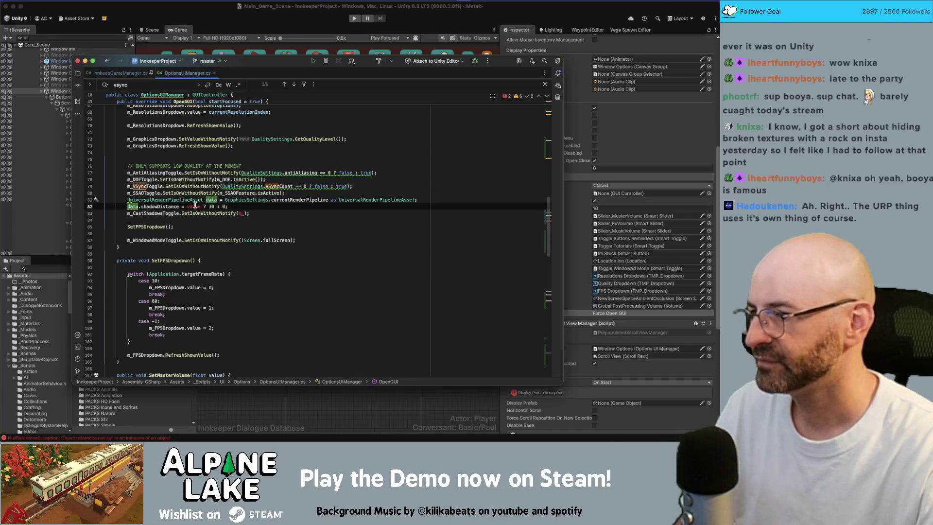
Set the cast-shadows toggle from data.shadowDistance == 0f ? false : true and remove the shadowDistance assignment
click(238, 213)
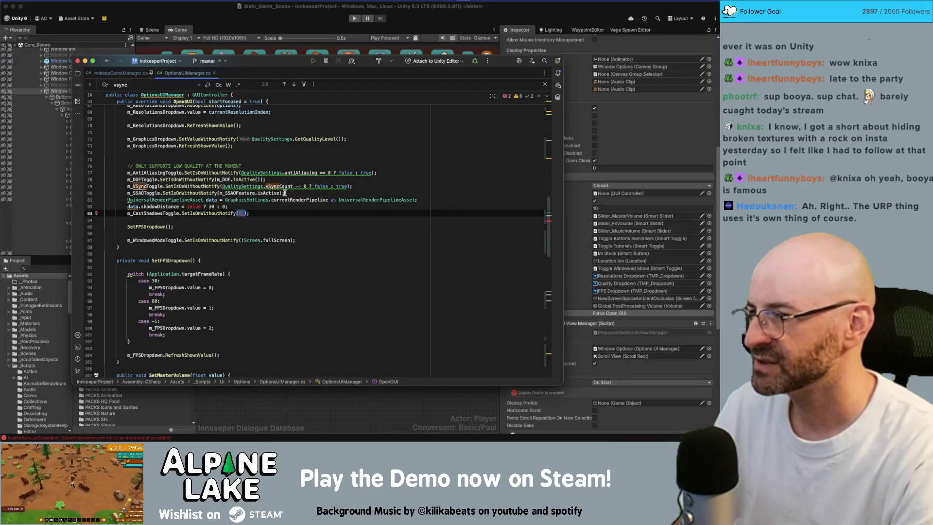
text(data.shadowDistance )
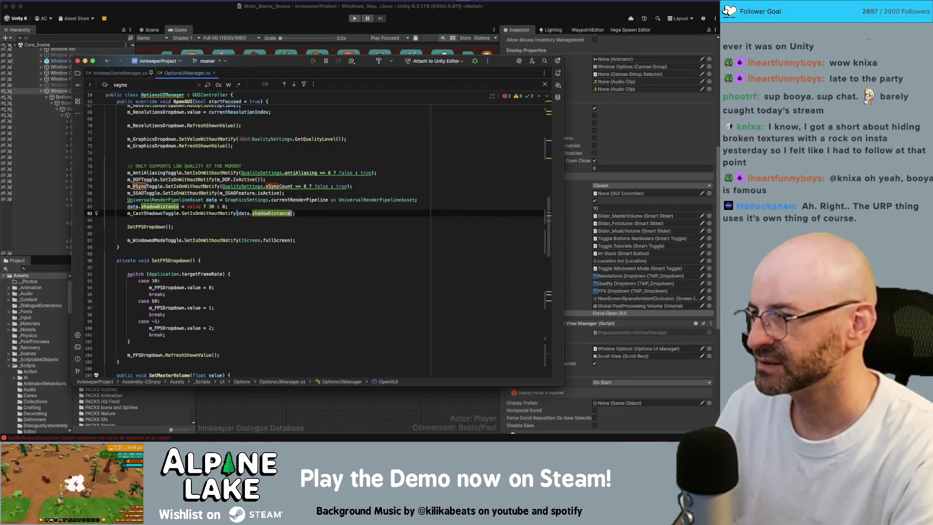
text(== 0f?)
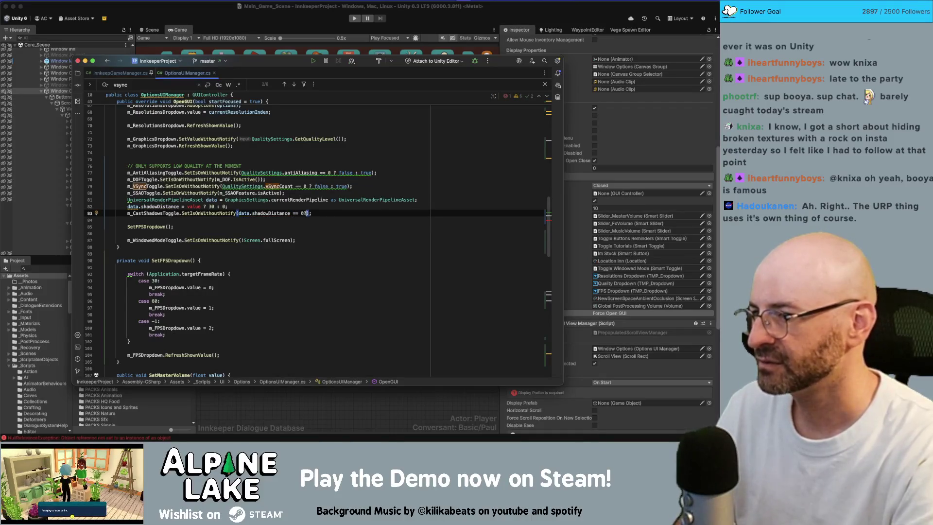
text( false:true)
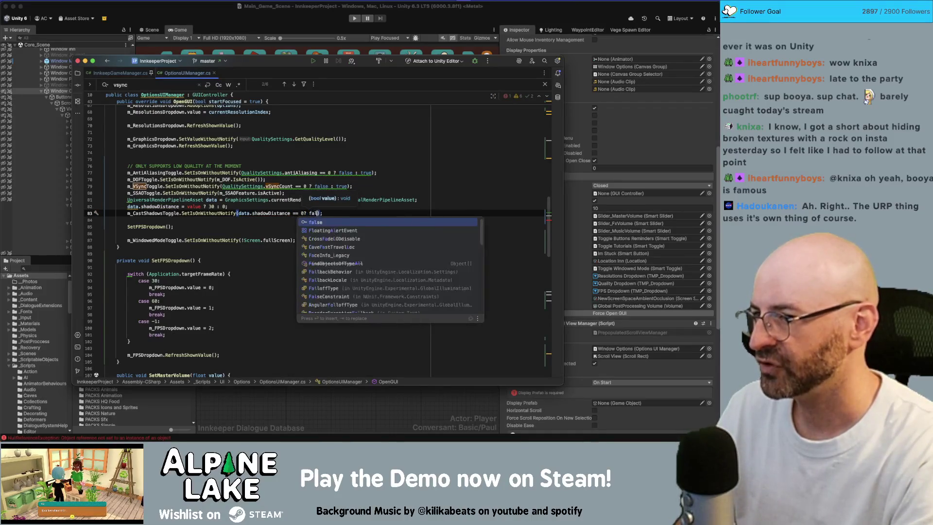
key(Up)
key(shift+Home)
key(BackSpace)
key(BackSpace)
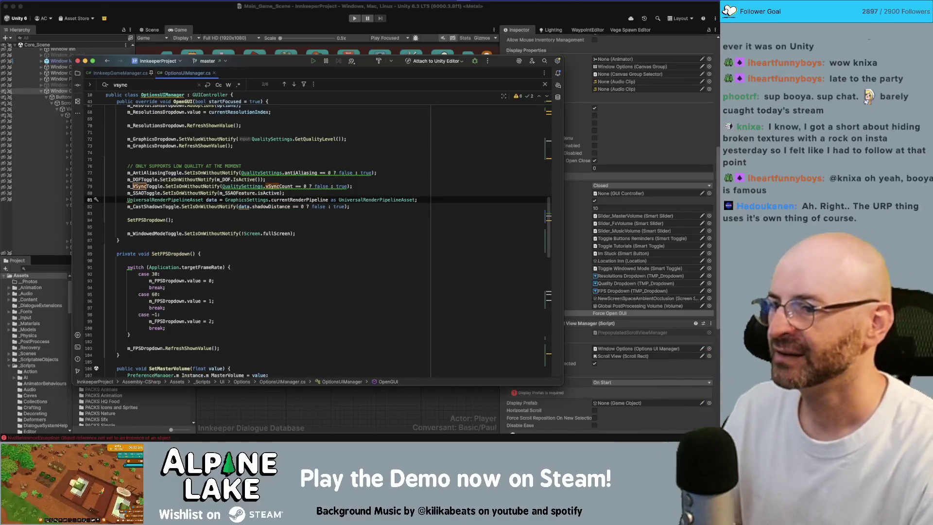
click(128, 213)
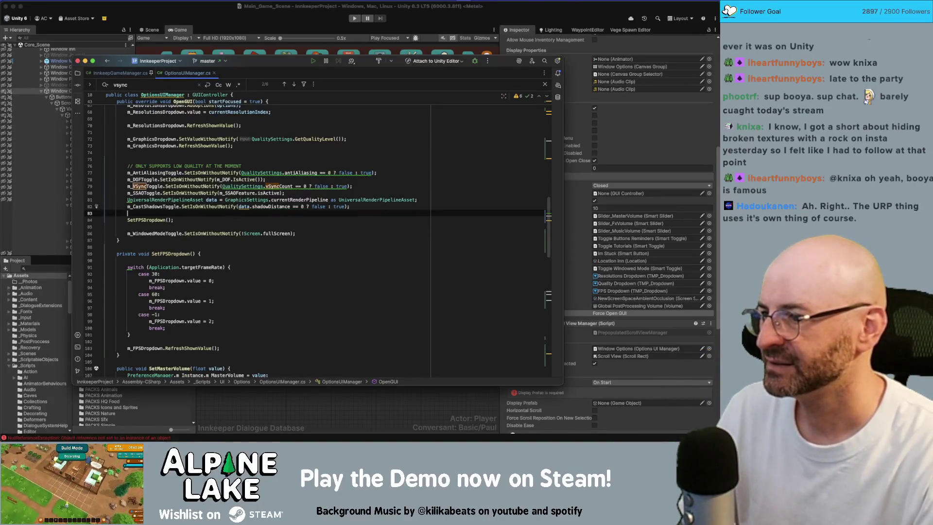
scroll(245, 210, up, 15)
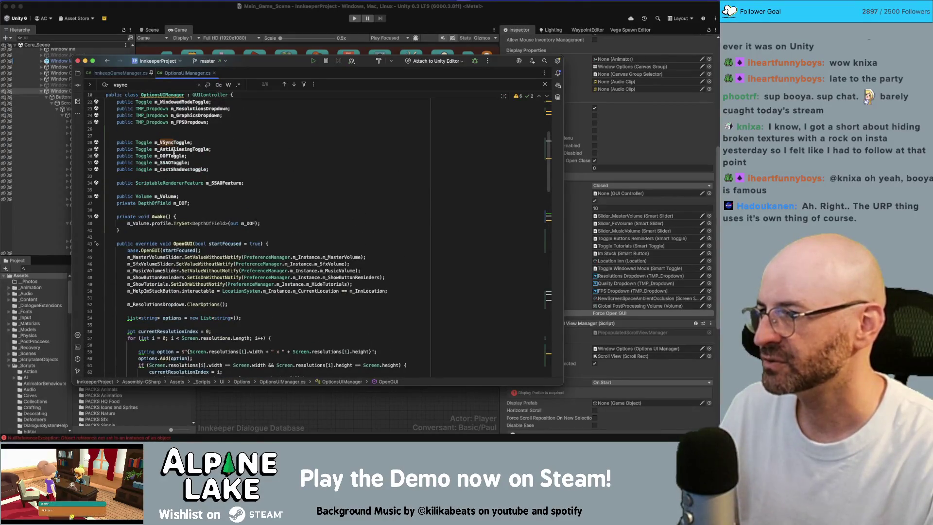
scroll(167, 250, down, 10)
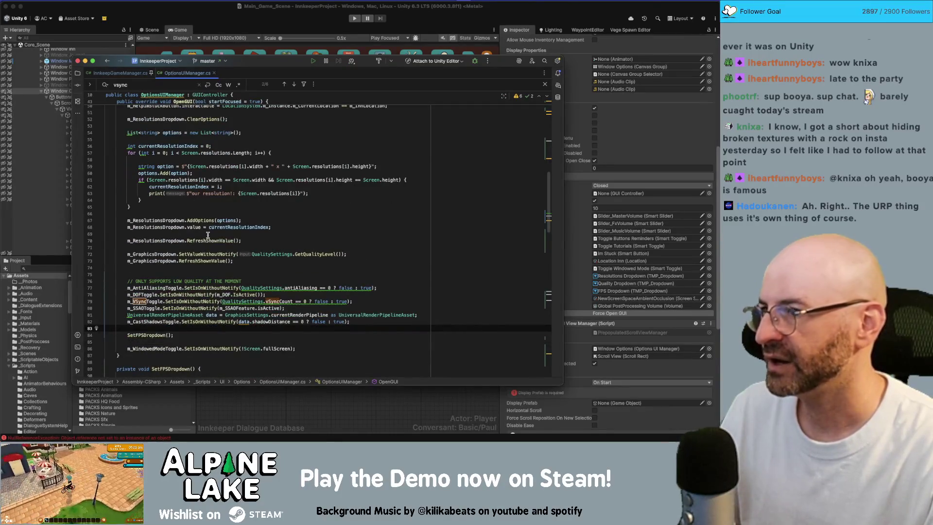
click(201, 10)
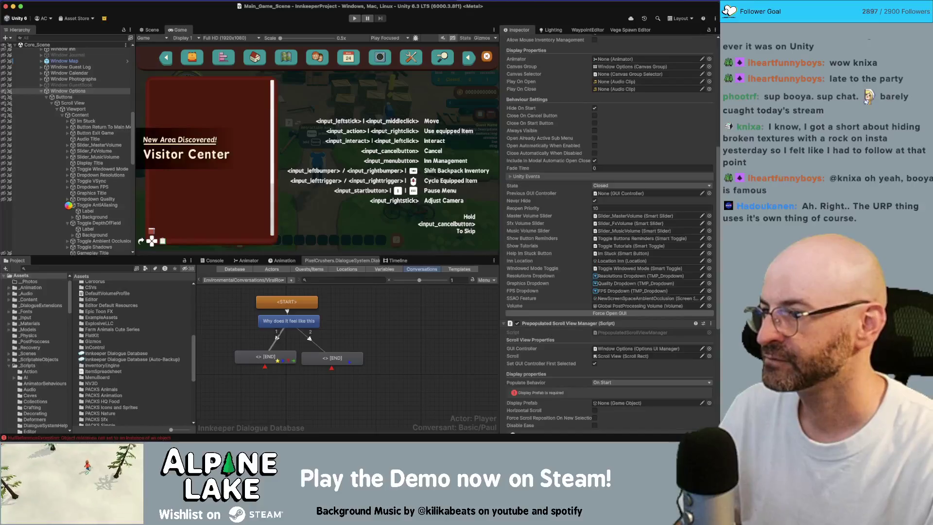
Select the Window Options object in the Unity Hierarchy
click(68, 205)
Assign Toggle VSync, AntiAliasing, DepthOfField and Shadows to their matching Window Options toggle fields
click(68, 210)
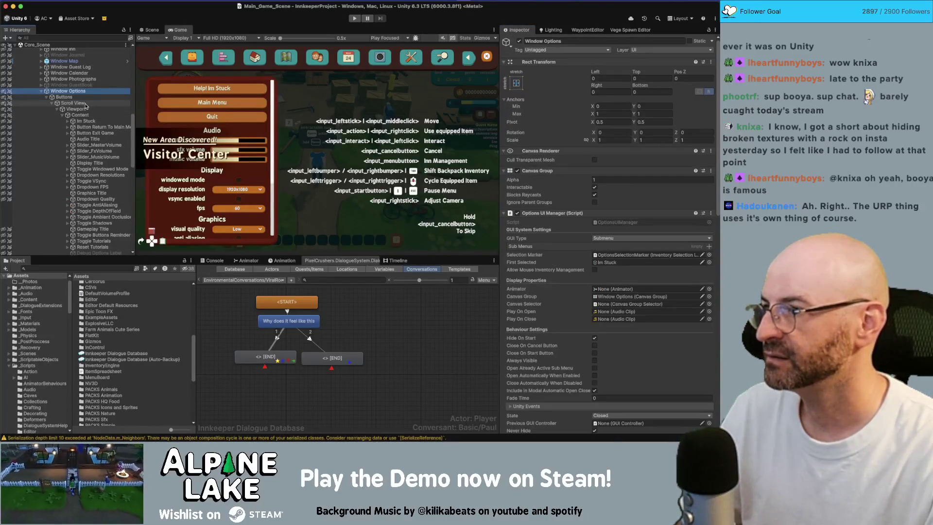
scroll(624, 213, down, 10)
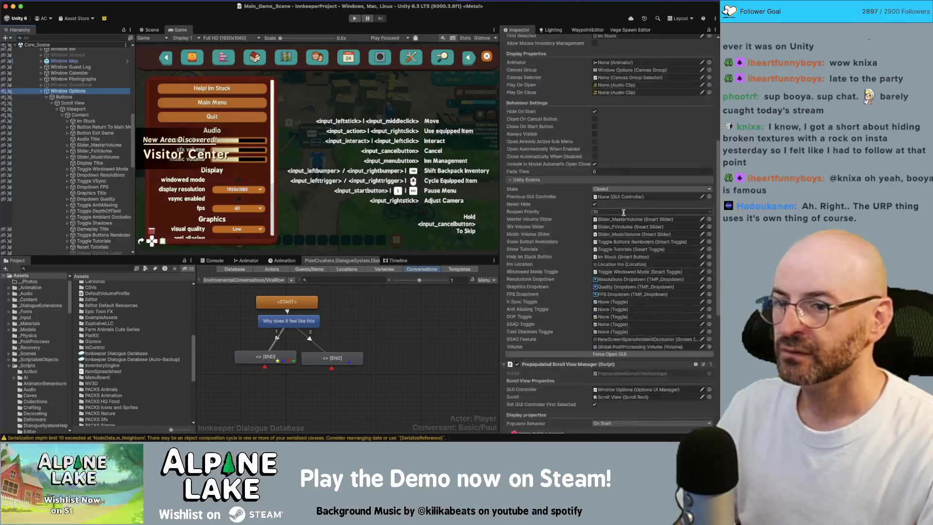
scroll(623, 212, down, 6)
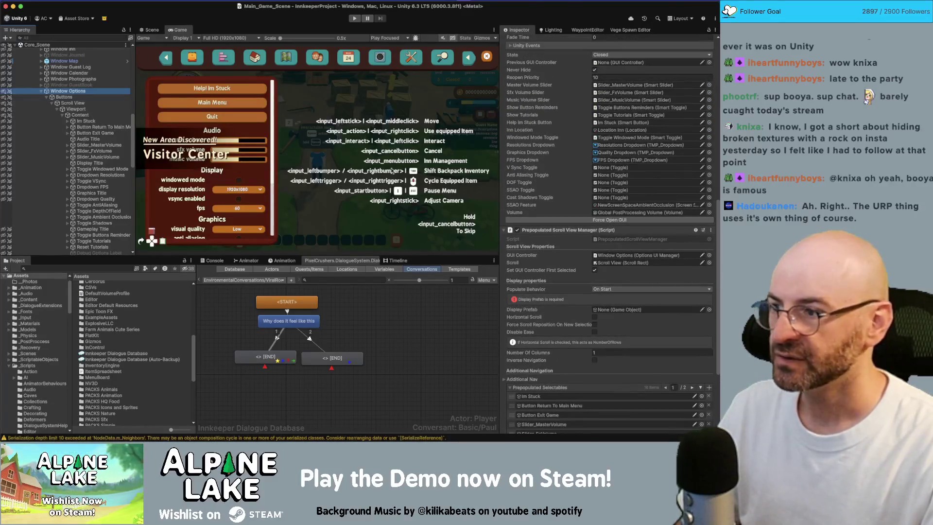
drag(90, 180, 97, 181)
drag(570, 180, 603, 168)
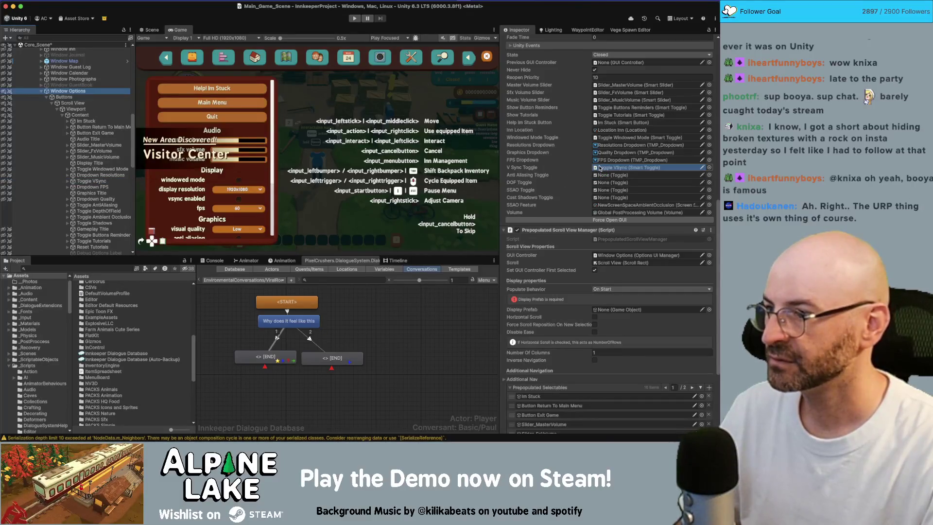
mouse_move(97, 204)
mouse_down()
mouse_move(627, 197)
mouse_move(603, 175)
mouse_up()
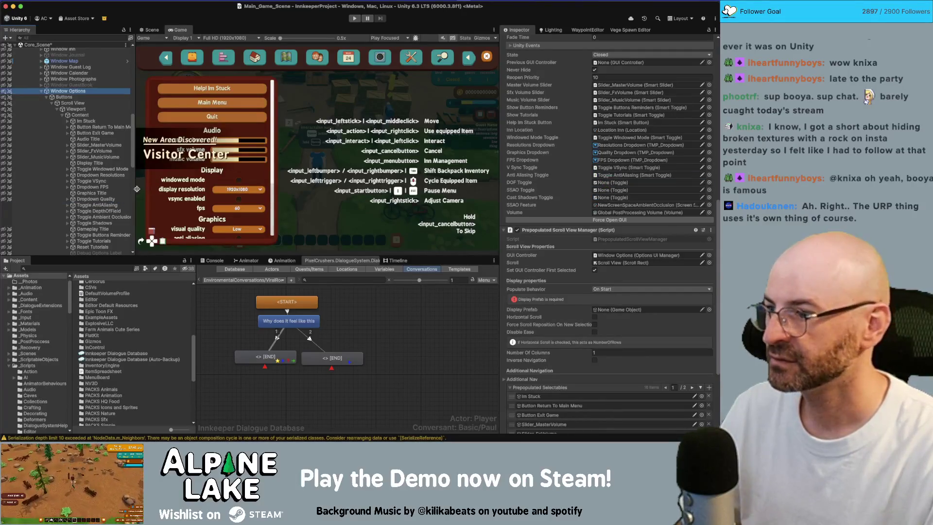
mouse_move(103, 211)
mouse_down()
mouse_move(603, 182)
mouse_move(105, 217)
mouse_move(626, 193)
mouse_up()
drag(97, 223, 605, 199)
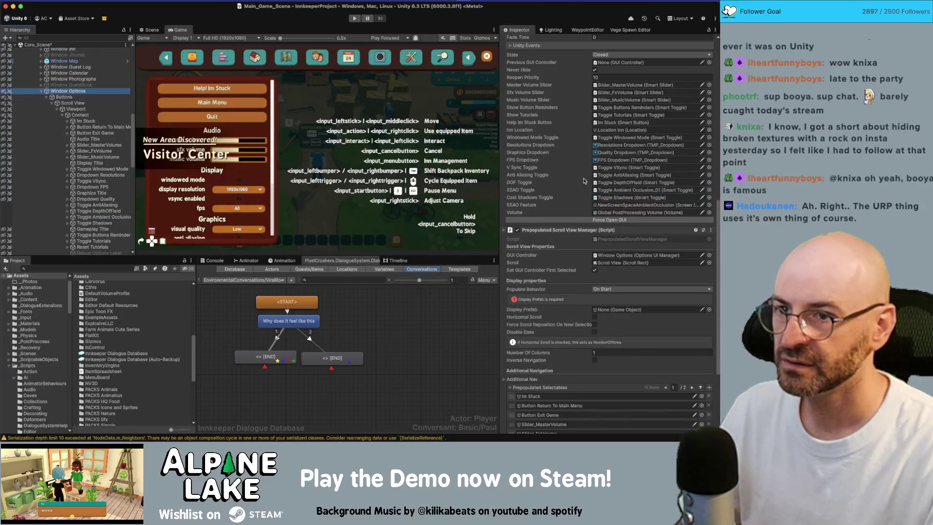
scroll(558, 316, down, 5)
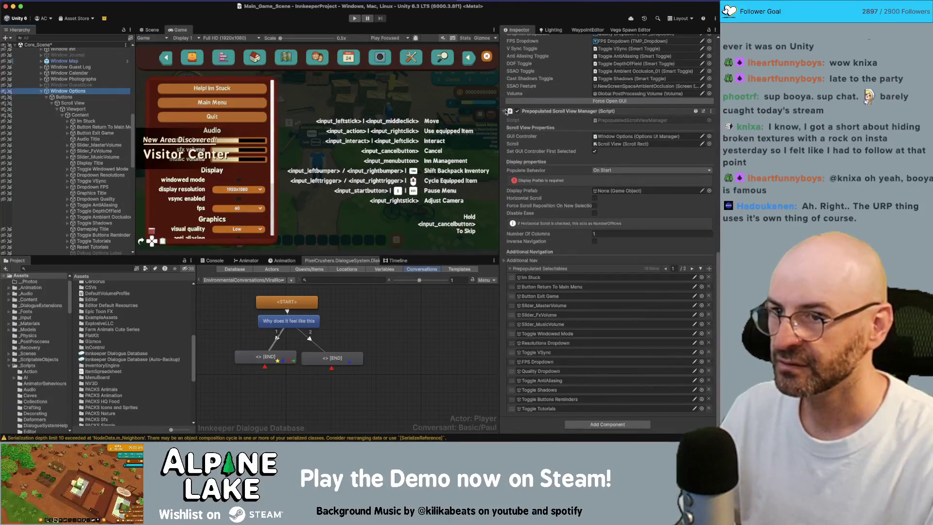
click(508, 117)
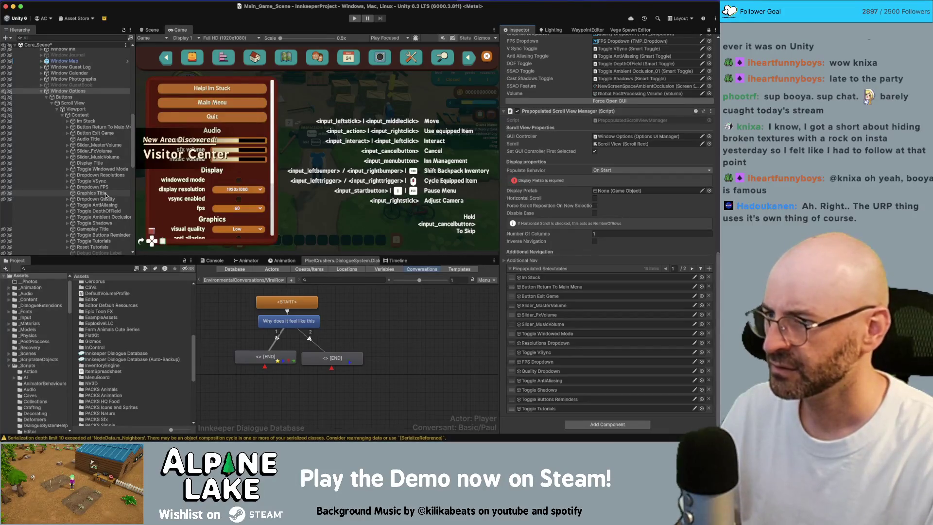
Drag Toggle AntiAliasing through Toggle Shadows onto the end of Prepopulated Selectables
click(114, 204)
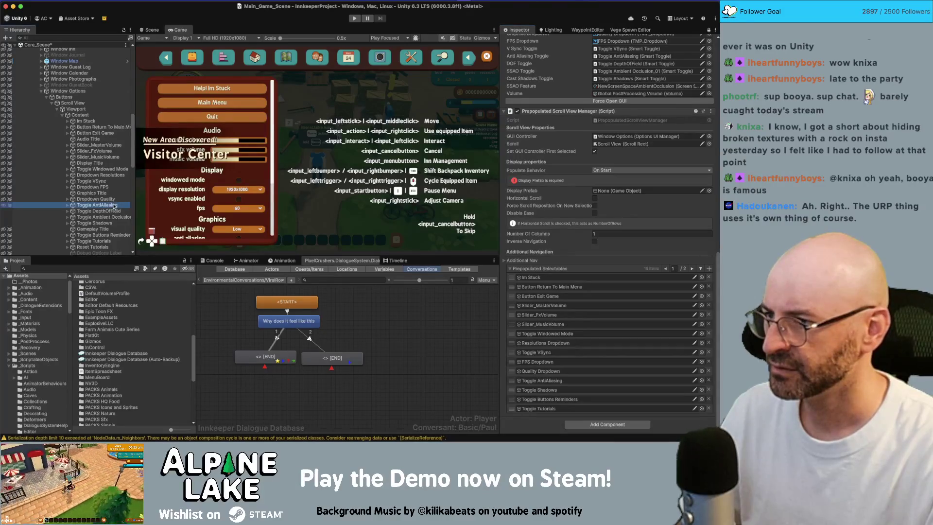
shift+click(107, 223)
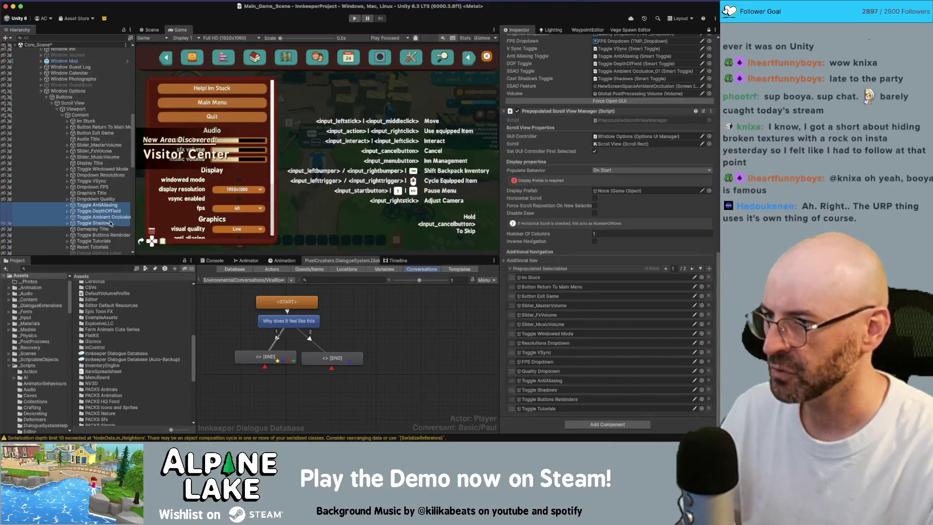
mouse_move(123, 216)
mouse_down()
mouse_move(379, 269)
mouse_move(544, 270)
mouse_up()
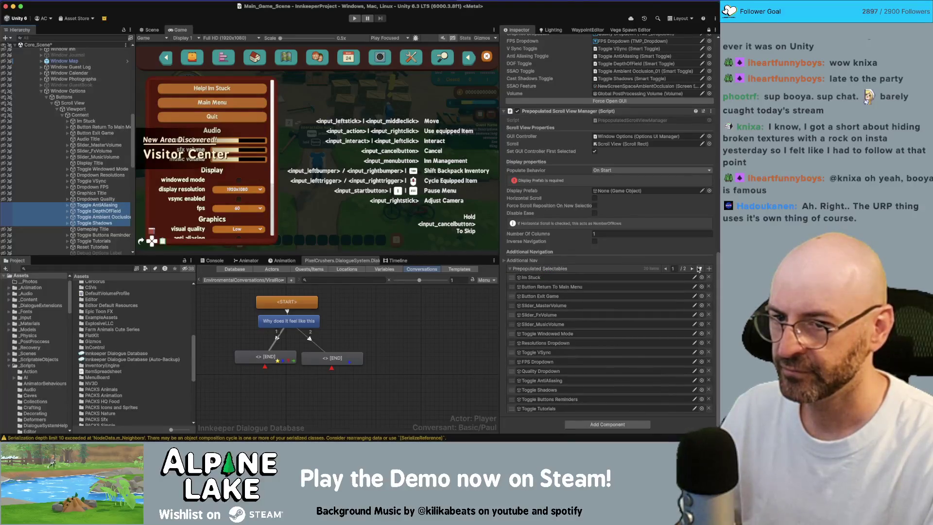
scroll(610, 305, down, 3)
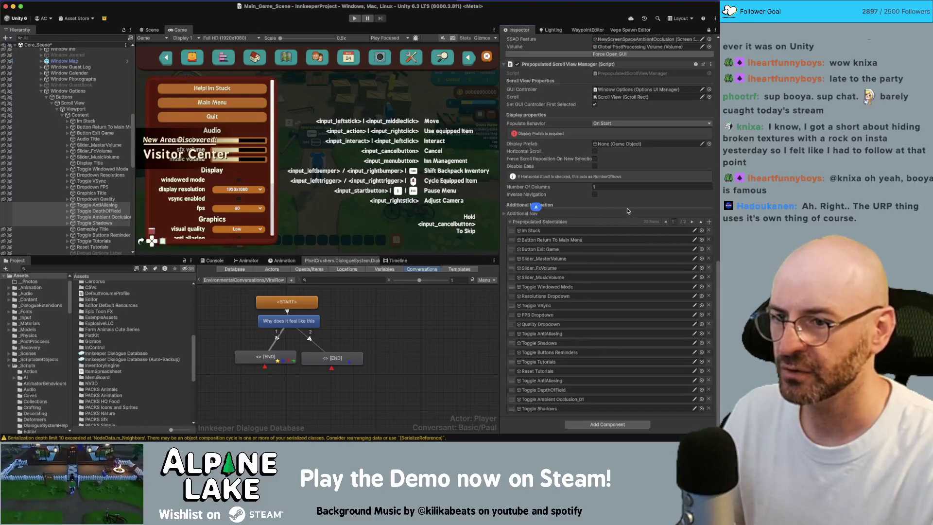
right_click(627, 223)
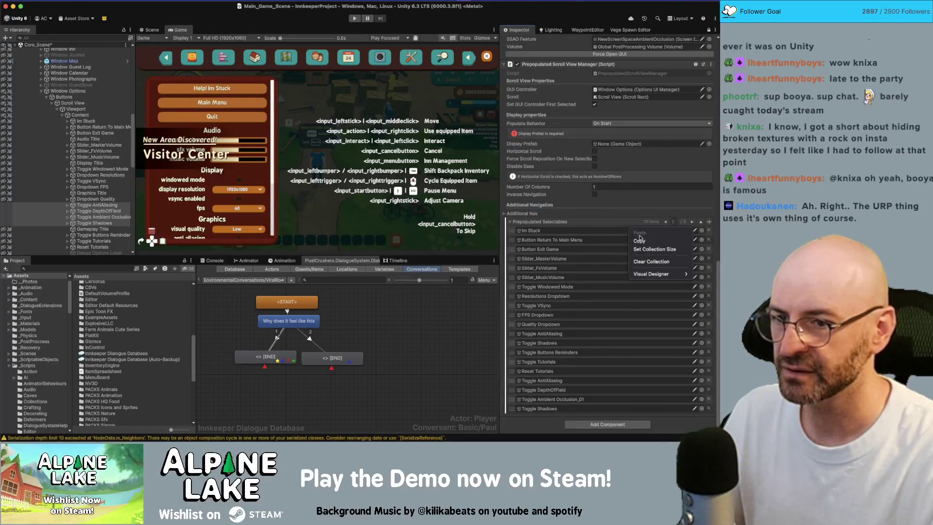
Clear Prepopulated Selectables and refill it with Im Stuck through Reset Tutorials in hierarchy order
click(646, 261)
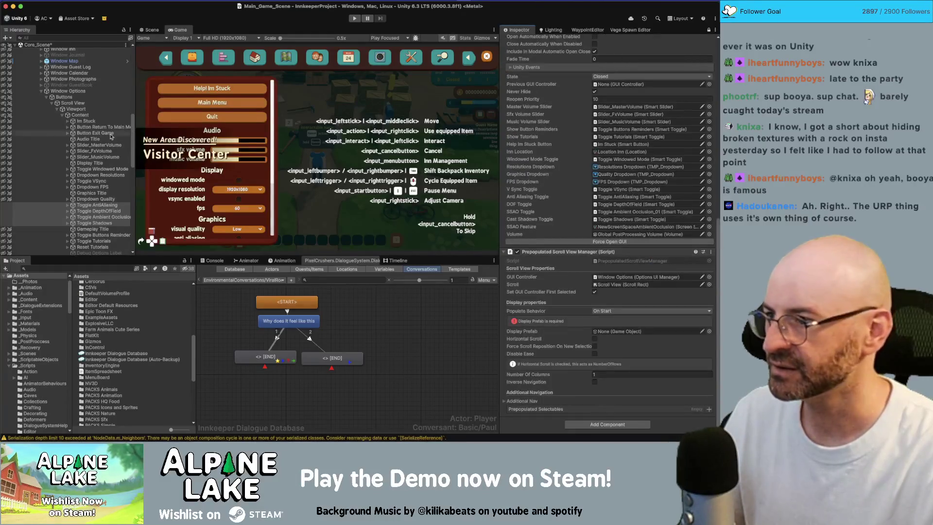
click(97, 121)
scroll(92, 178, down, 5)
shift+click(84, 178)
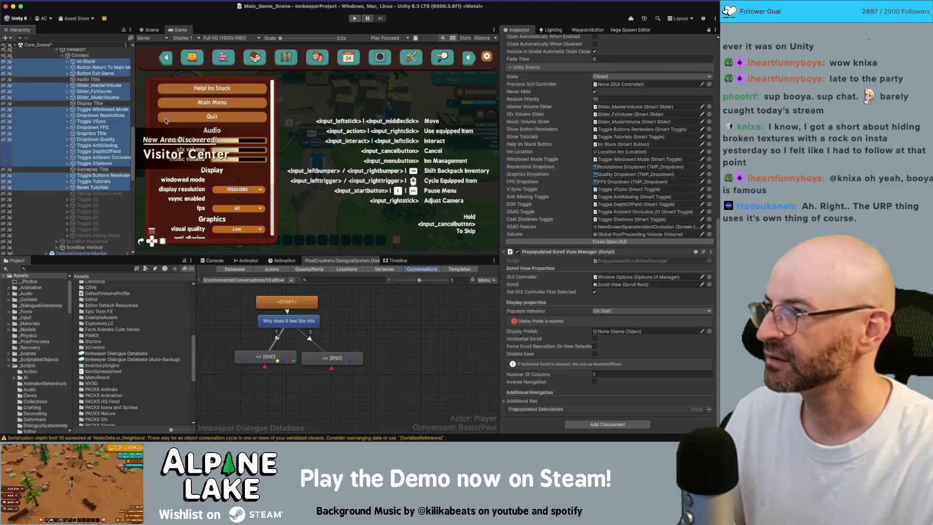
drag(551, 335, 546, 338)
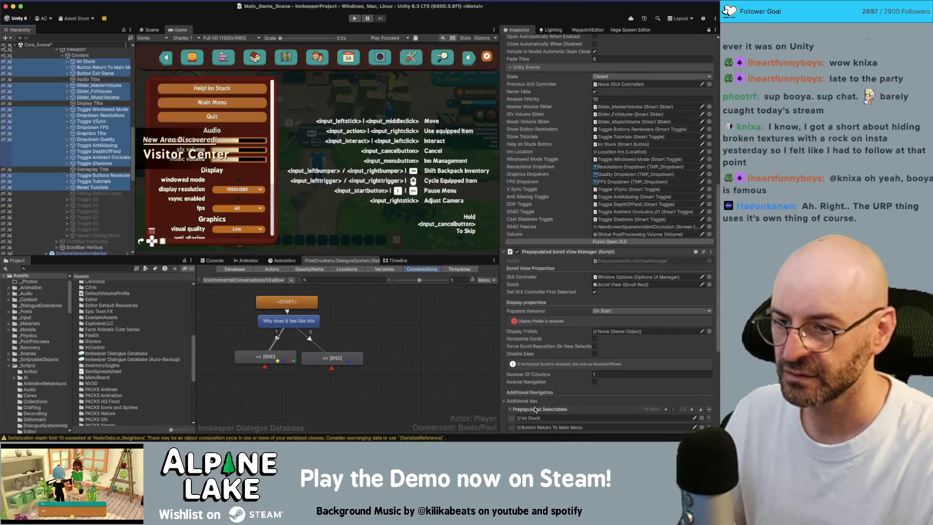
scroll(535, 410, down, 5)
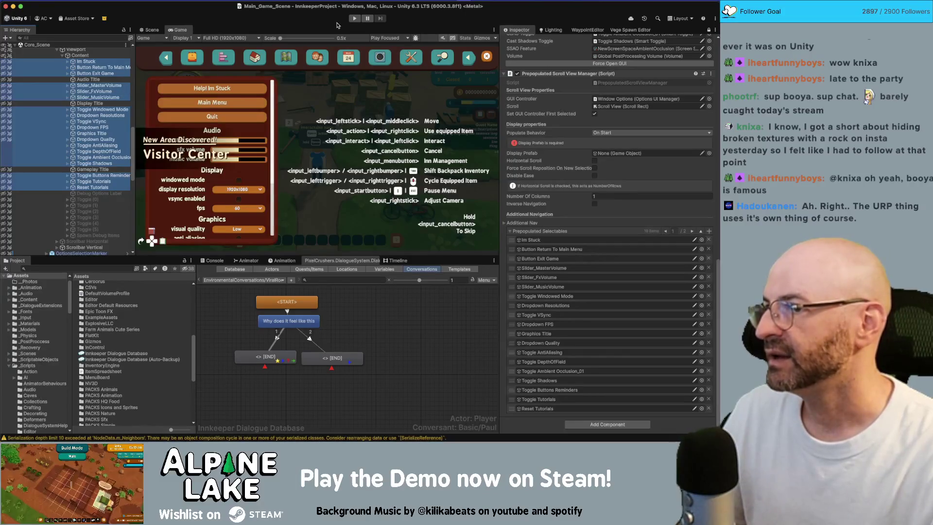
click(330, 22)
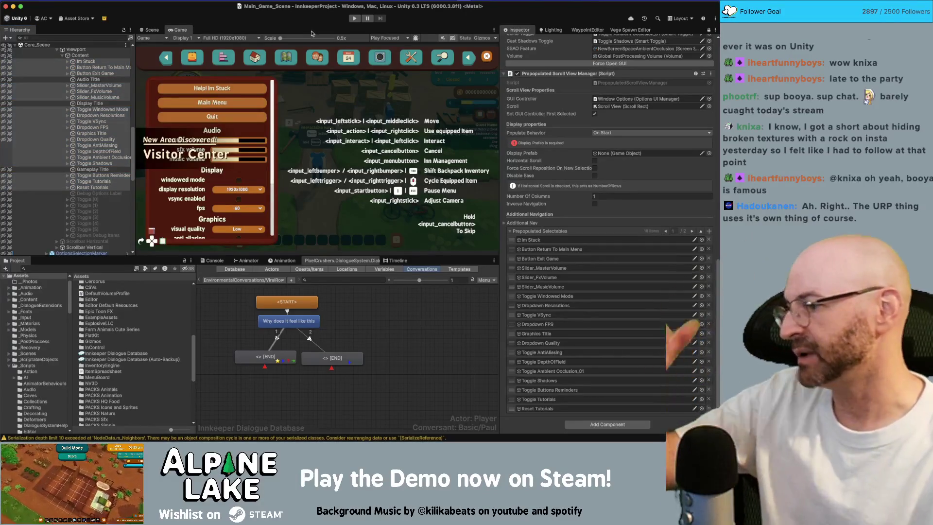